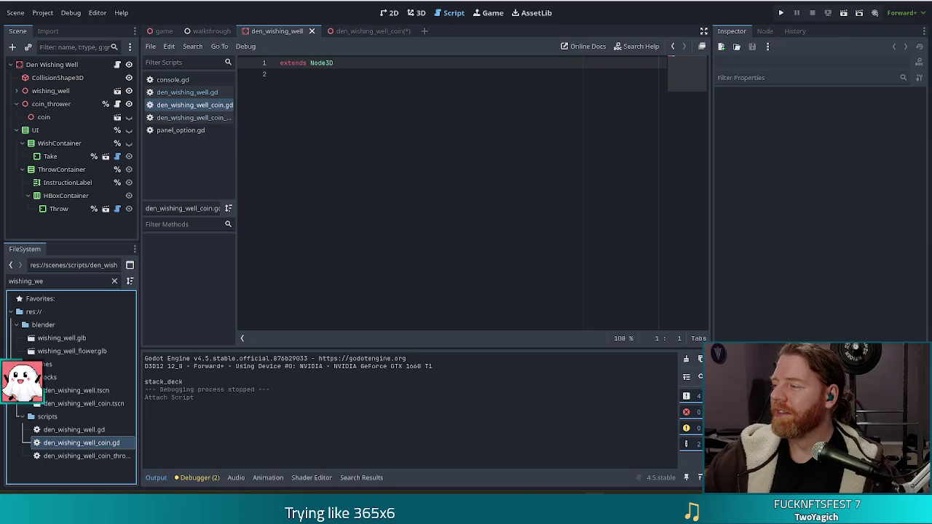
Step: Start a commented '#class_name DenW…' line on line 2, below extends Node3D
{"action": "left_click", "coordinate": [295, 164]}
{"action": "type", "text": "#class_nam"}
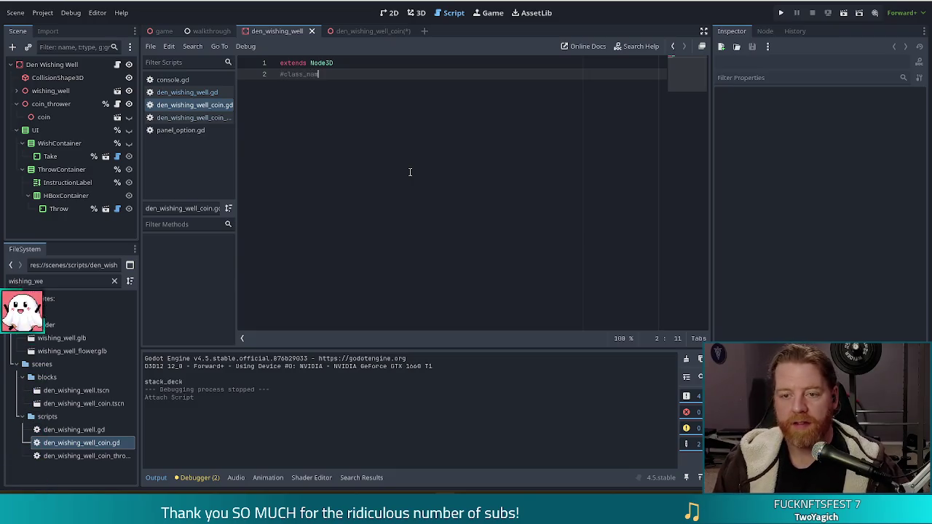
{"action": "type", "text": "e DenWishingWellCoin"}
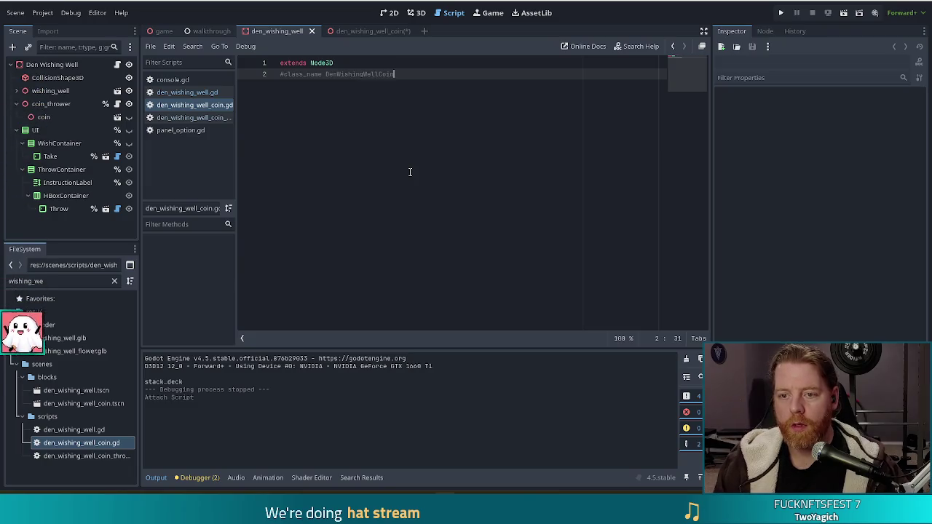
Step: Save the script with '#class_name DenWishingWellCoin' commented out, leaving an empty line 3
{"action": "key", "text": "ctrl+s"}
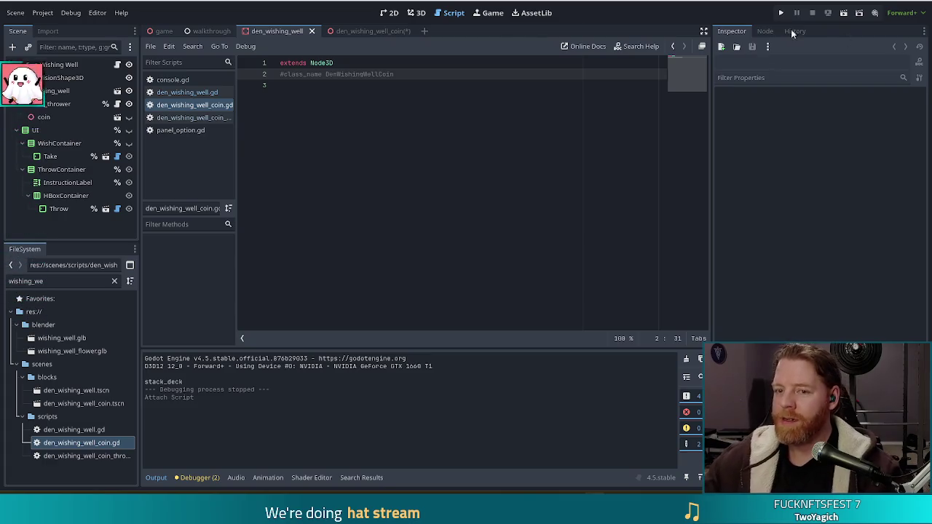
{"action": "left_click", "coordinate": [432, 160]}
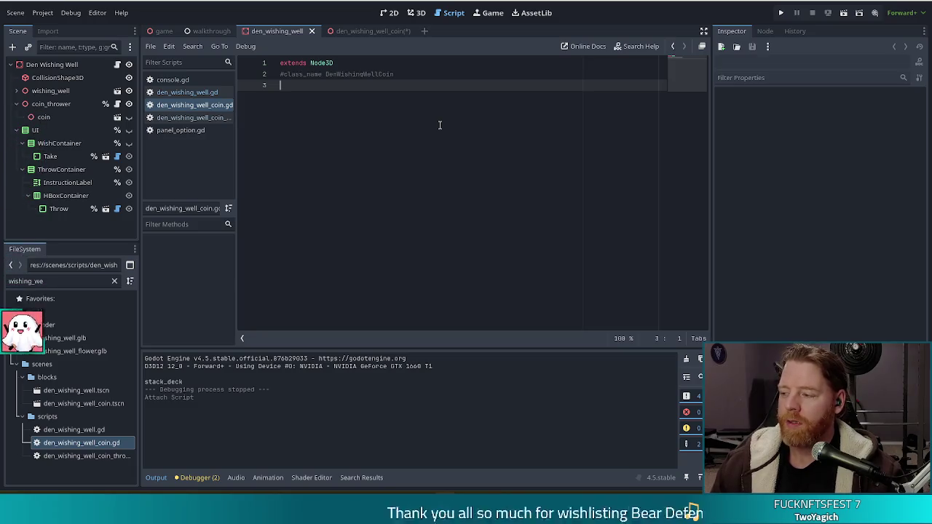
Step: Add two blank lines below the header and begin a 'func' declaration on line 5
{"action": "key", "text": "Return"}
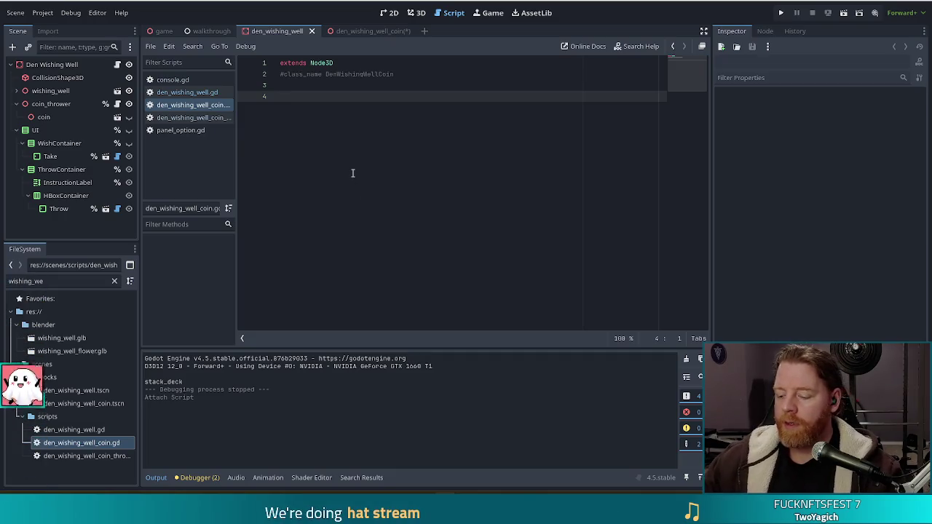
{"action": "key", "text": "Return"}
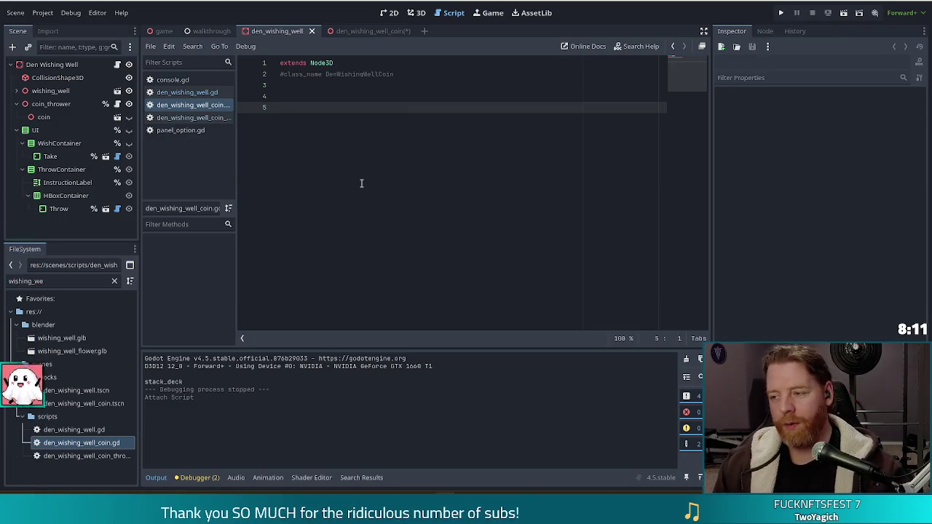
{"action": "type", "text": "func "}
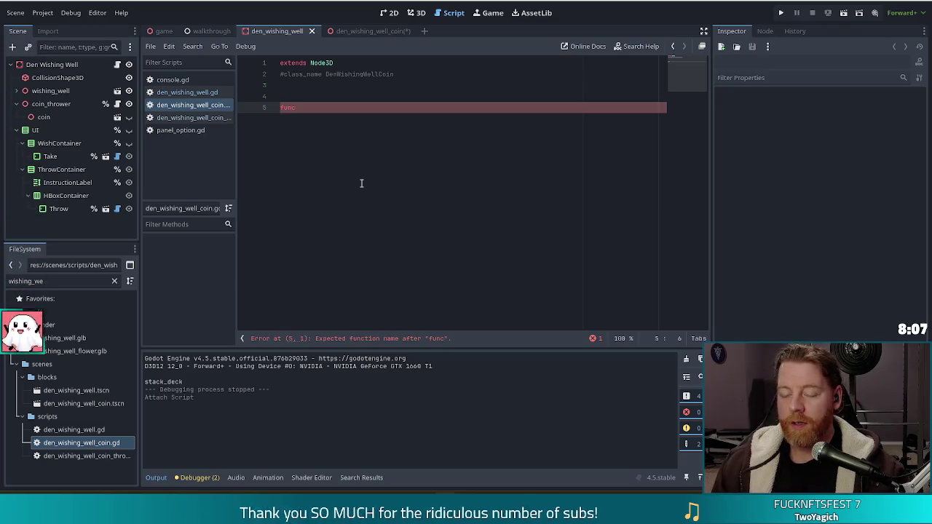
{"action": "type", "text": "_"}
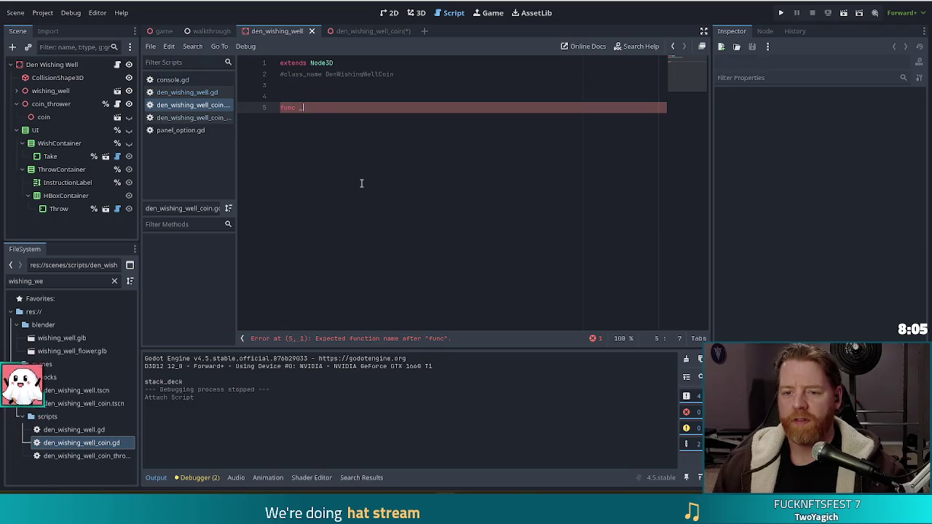
Step: Complete an empty _physics_process(delta: float) function containing pass
{"action": "key", "text": "BackSpace"}
{"action": "key", "text": "BackSpace"}
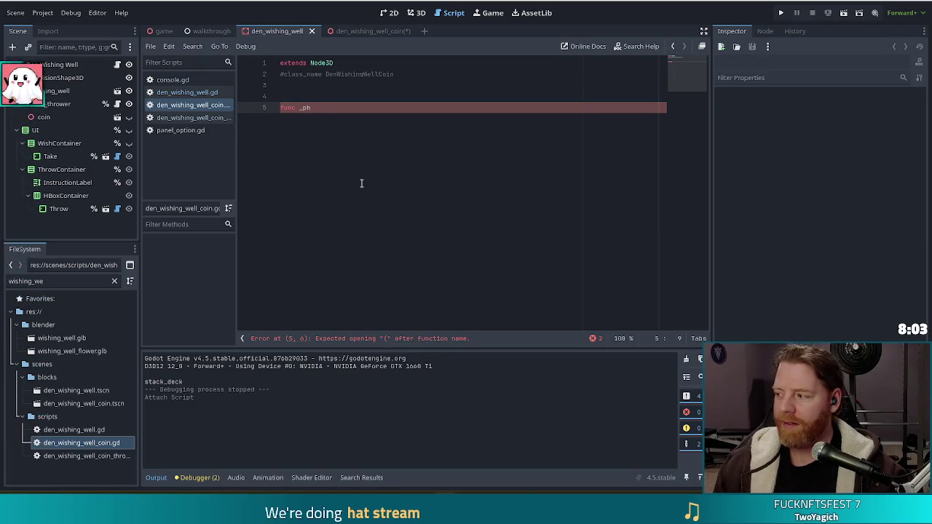
{"action": "type", "text": "ysic"}
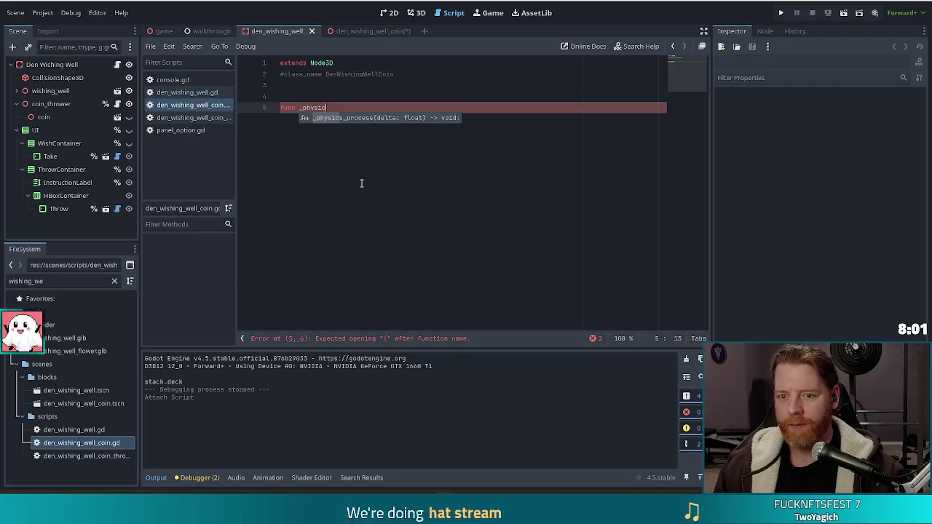
{"action": "key", "text": "Return"}
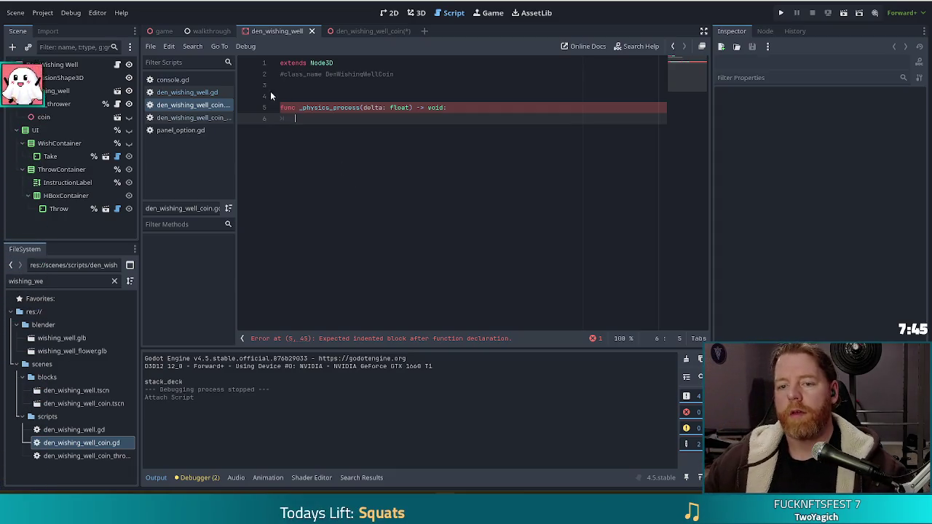
{"action": "type", "text": "pass"}
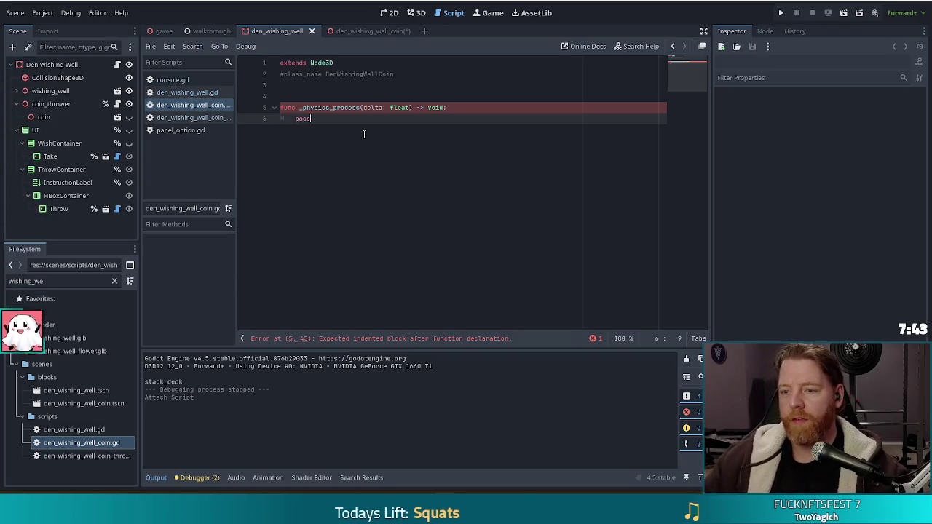
Step: Insert two blank lines above the function and run the project
{"action": "left_click", "coordinate": [367, 87]}
{"action": "key", "text": "Return"}
{"action": "key", "text": "Return"}
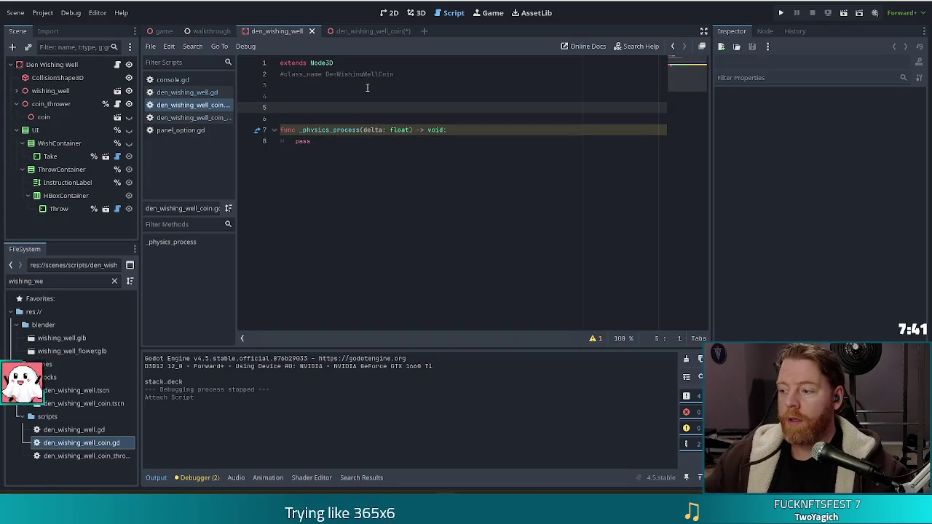
{"action": "key", "text": "Up"}
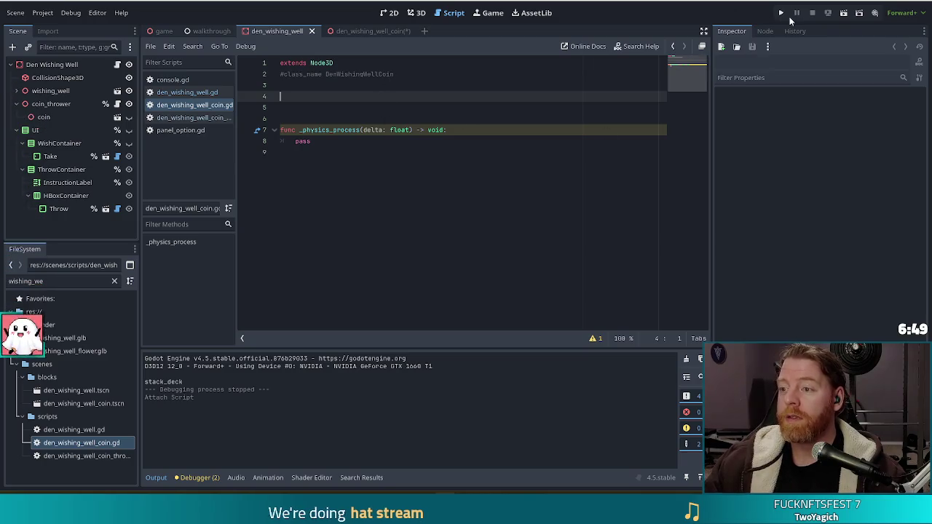
{"action": "left_click", "coordinate": [781, 13]}
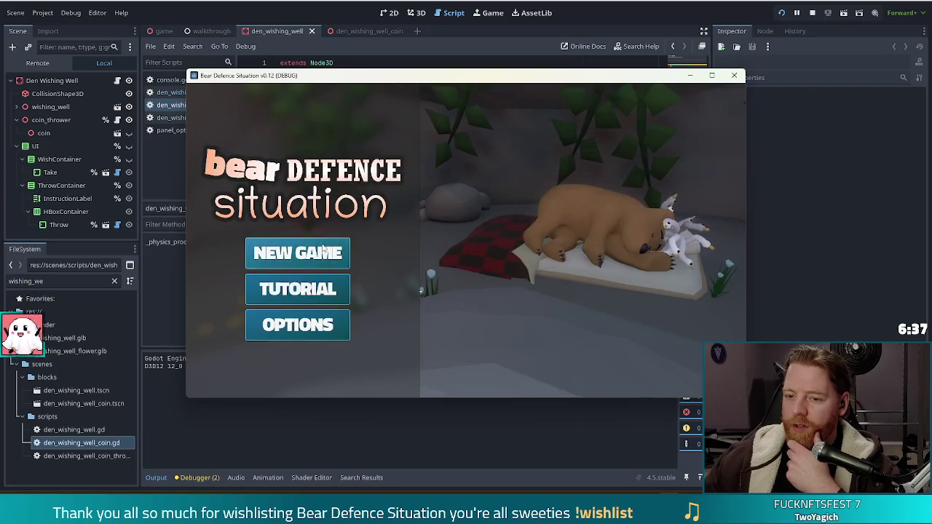
Step: Start a New Game and reach the stall's shop, then leave fullscreen and close the game
{"action": "left_click", "coordinate": [566, 236]}
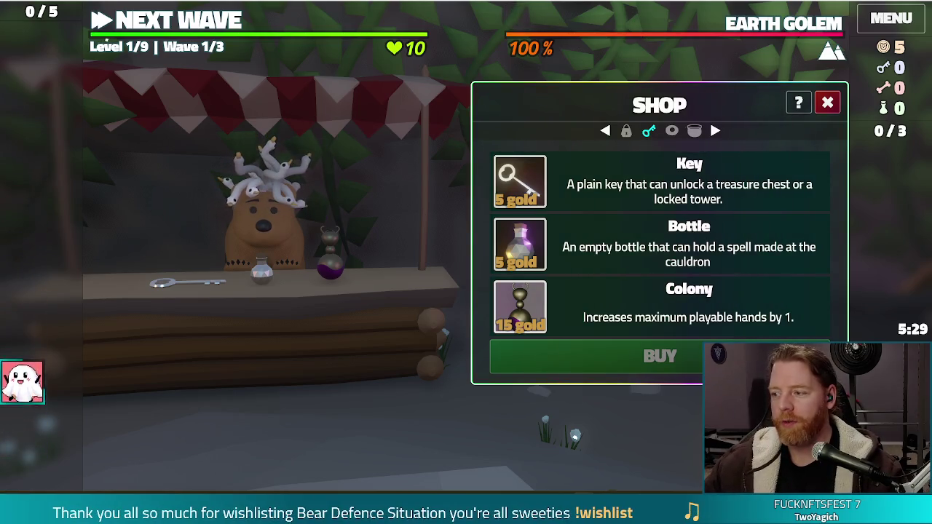
{"action": "key", "text": "F11"}
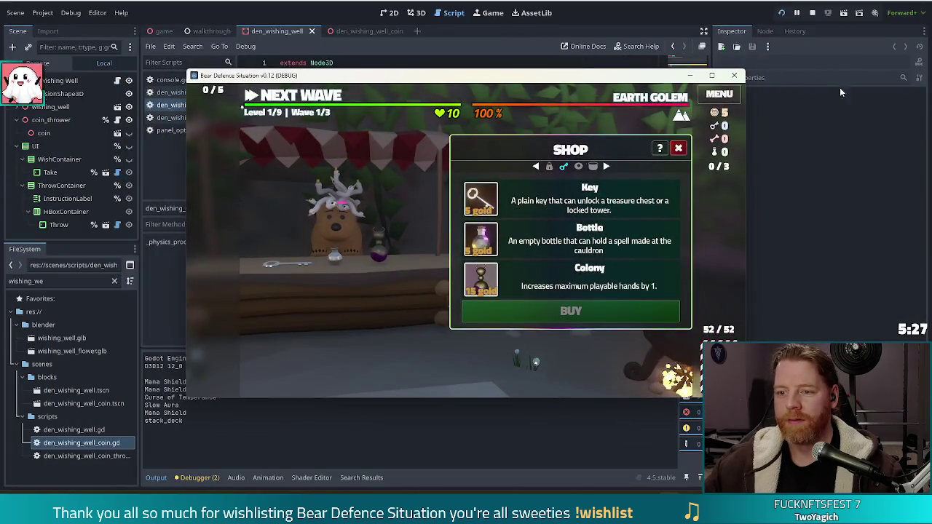
{"action": "key", "text": "alt+F4"}
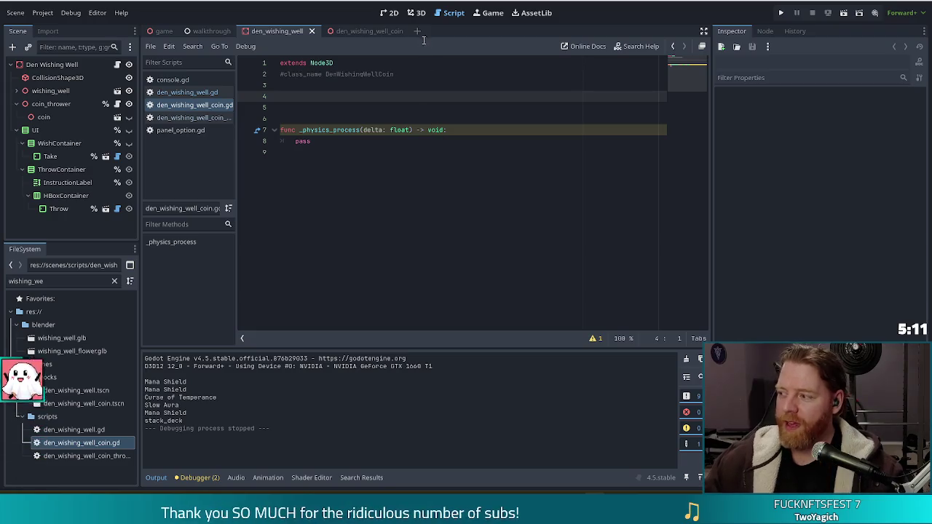
Step: Begin a 'var velocity: Vector2' declaration on a new line 5
{"action": "key", "text": "Return"}
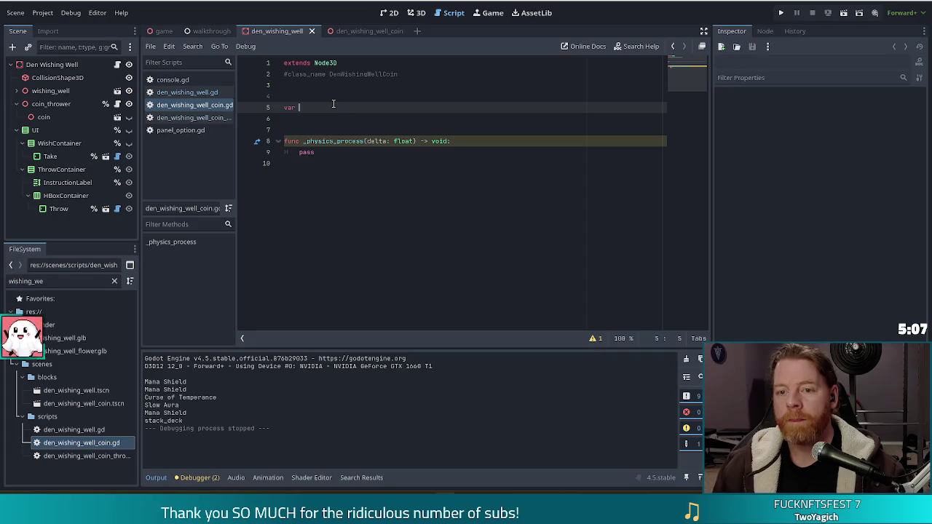
{"action": "type", "text": "spee"}
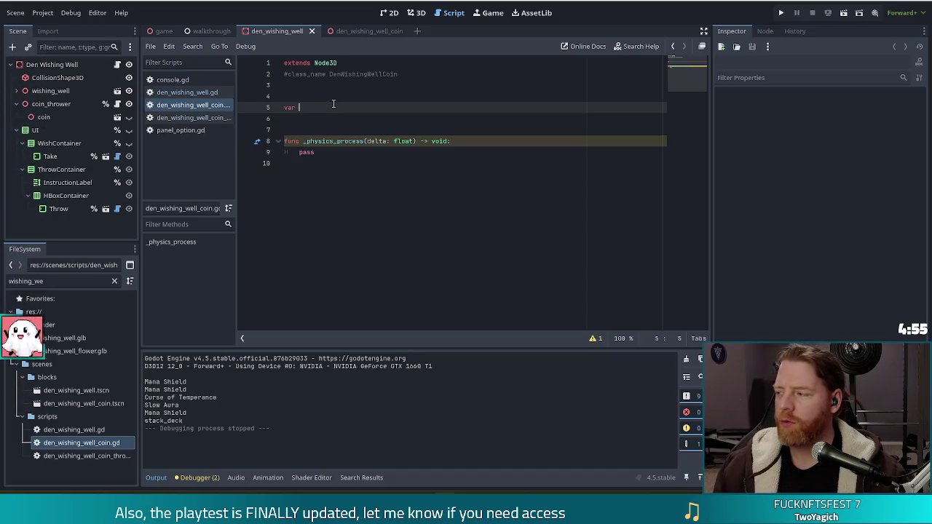
{"action": "type", "text": "velocity: Vect"}
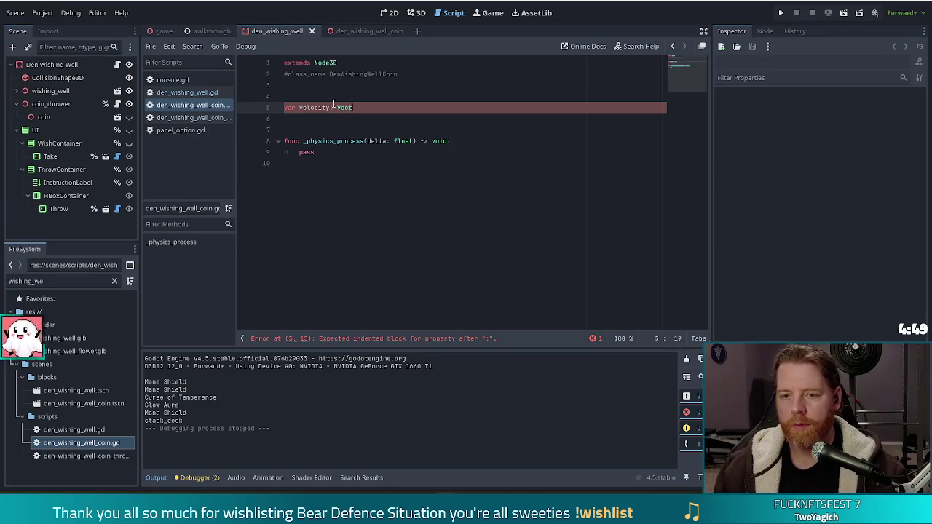
{"action": "type", "text": "or2"}
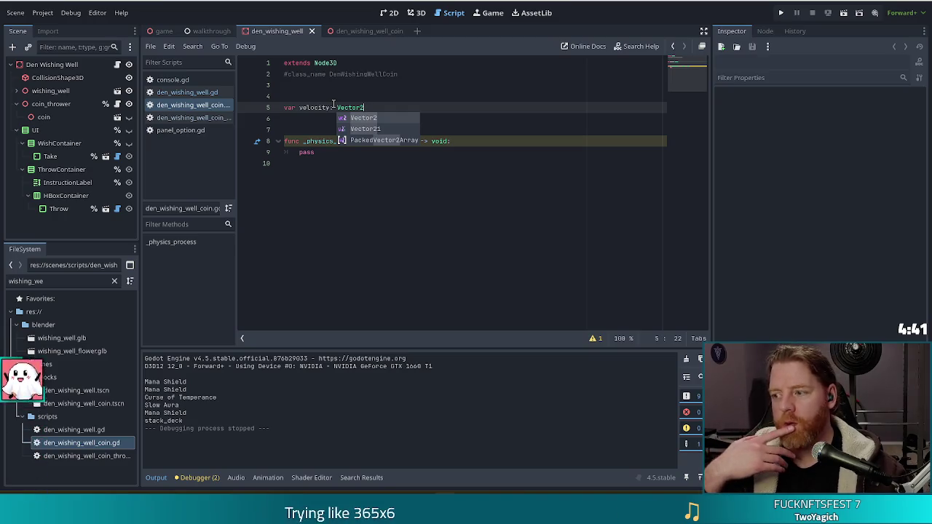
Step: In the 3D view, trial-move coin_thrower along its Z axis, then undo the move
{"action": "left_click", "coordinate": [418, 14]}
{"action": "left_click_drag", "start_coordinate": [533, 217], "coordinate": [550, 227]}
{"action": "left_click", "coordinate": [42, 104]}
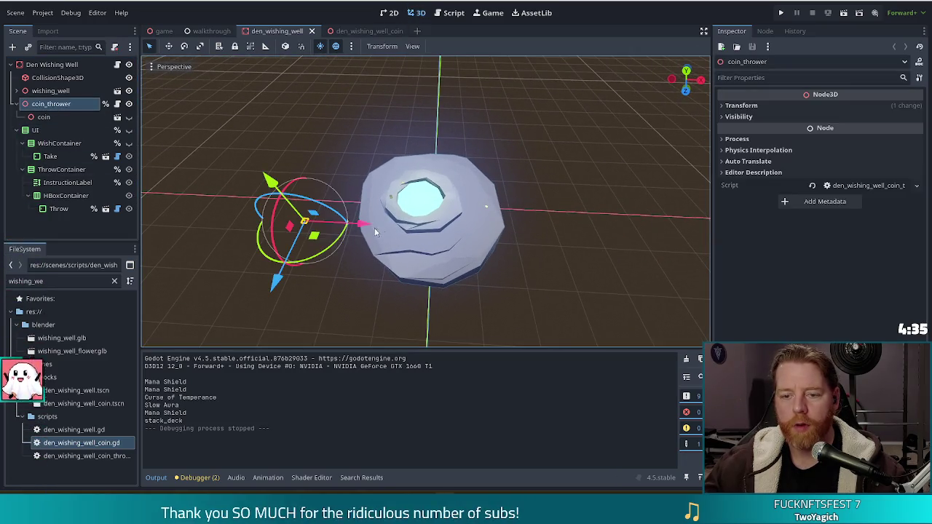
{"action": "left_click_drag", "start_coordinate": [274, 284], "coordinate": [293, 247]}
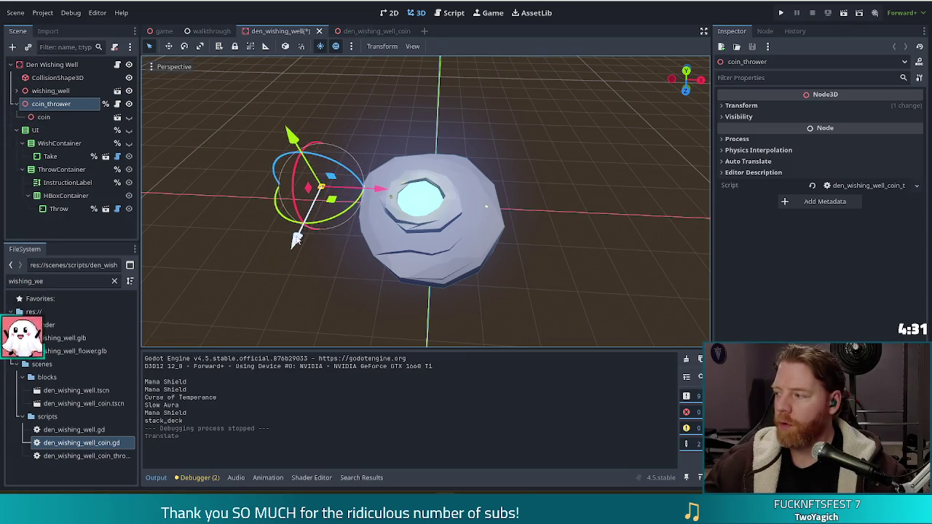
{"action": "key", "text": "ctrl+z"}
{"action": "left_click", "coordinate": [450, 12]}
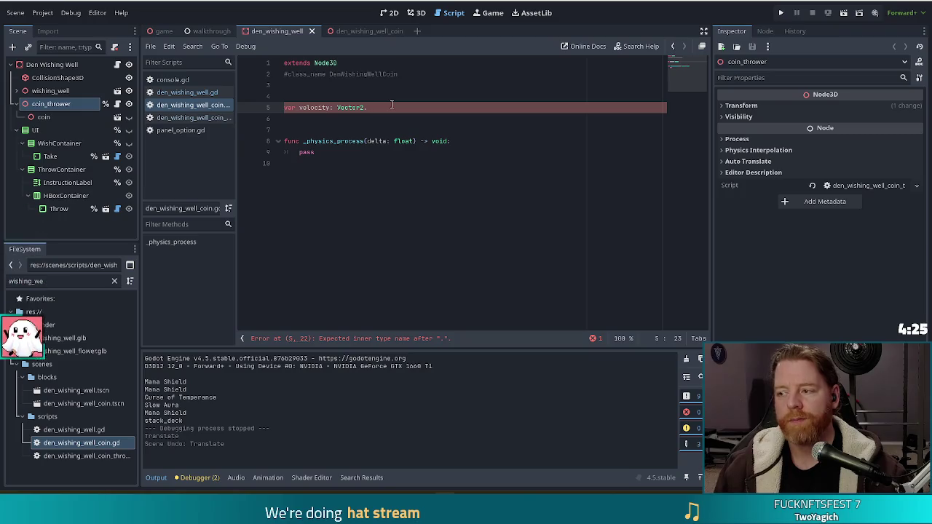
Step: Change the declaration to 'var velocity:= Vector3.FORWARD' using autocomplete
{"action": "key", "text": "BackSpace"}
{"action": "key", "text": "BackSpace"}
{"action": "key", "text": "BackSpace"}
{"action": "key", "text": "BackSpace"}
{"action": "key", "text": "BackSpace"}
{"action": "type", "text": "= Vec"}
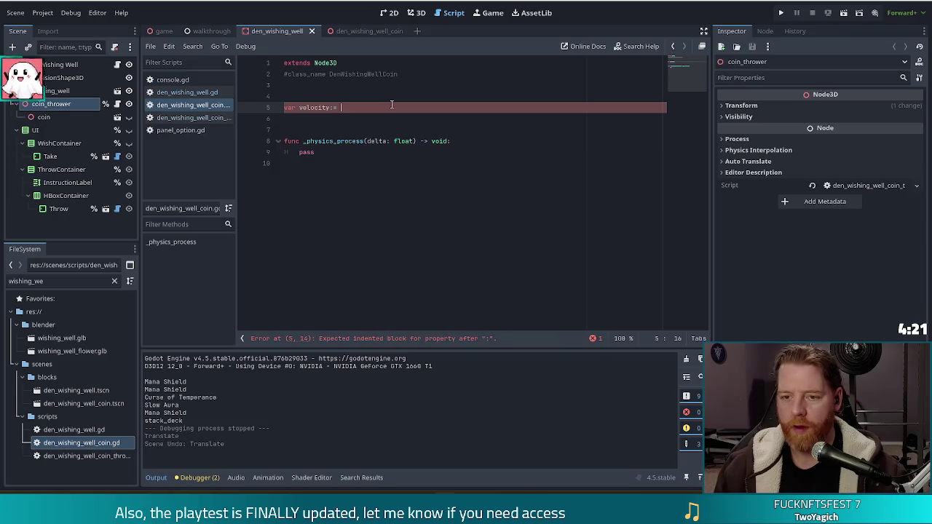
{"action": "key", "text": "Down"}
{"action": "key", "text": "Down"}
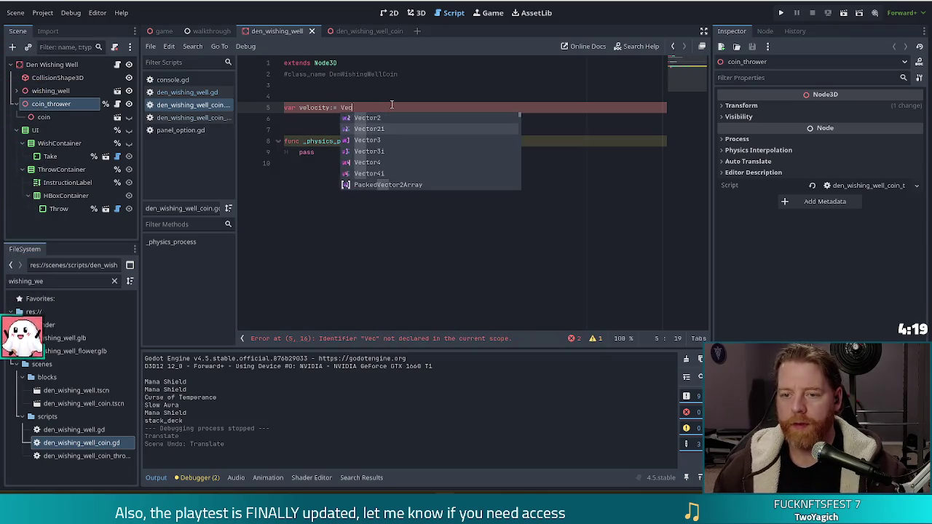
{"action": "key", "text": "Return"}
{"action": "type", "text": ".FORWARD"}
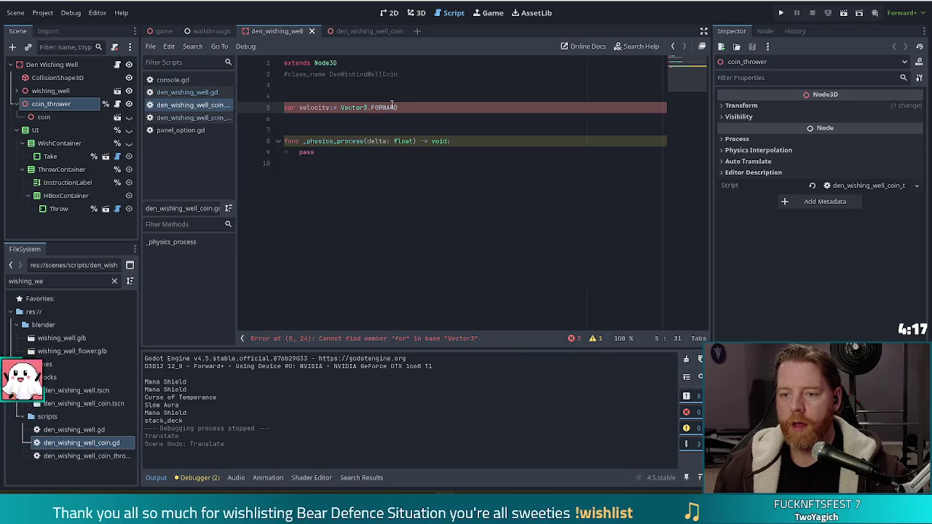
{"action": "key", "text": "Return"}
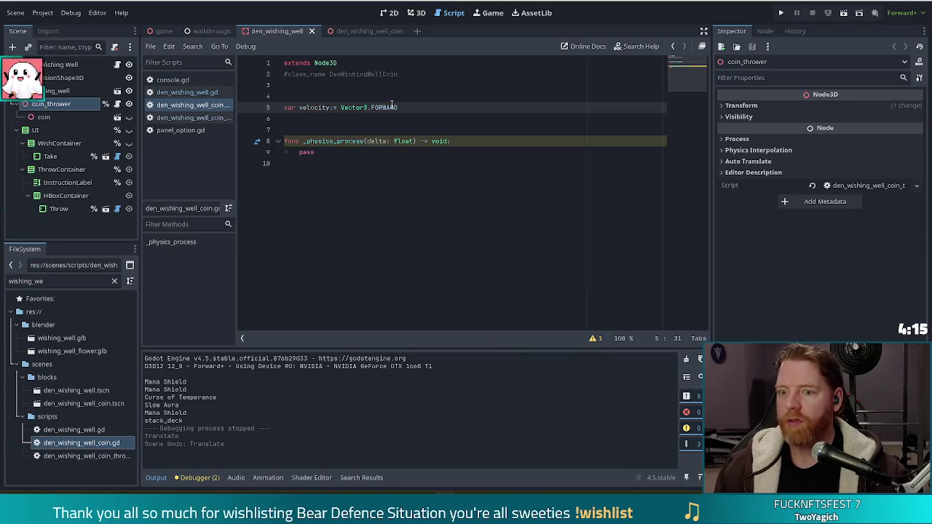
{"action": "key", "text": "Return"}
Step: Declare 'var gravity:= 9.8' on line 6, beneath the velocity variable
{"action": "type", "text": "var s"}
{"action": "type", "text": "ravity:= "}
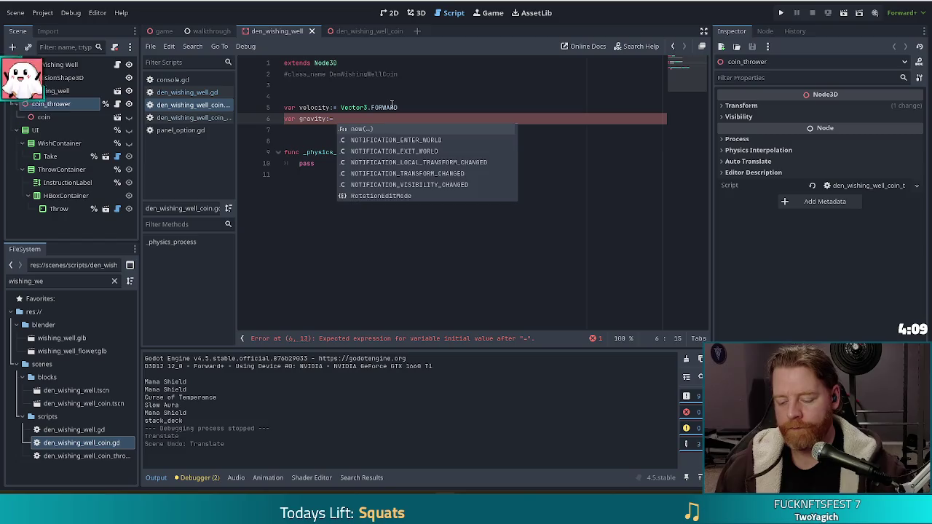
{"action": "type", "text": "9.8"}
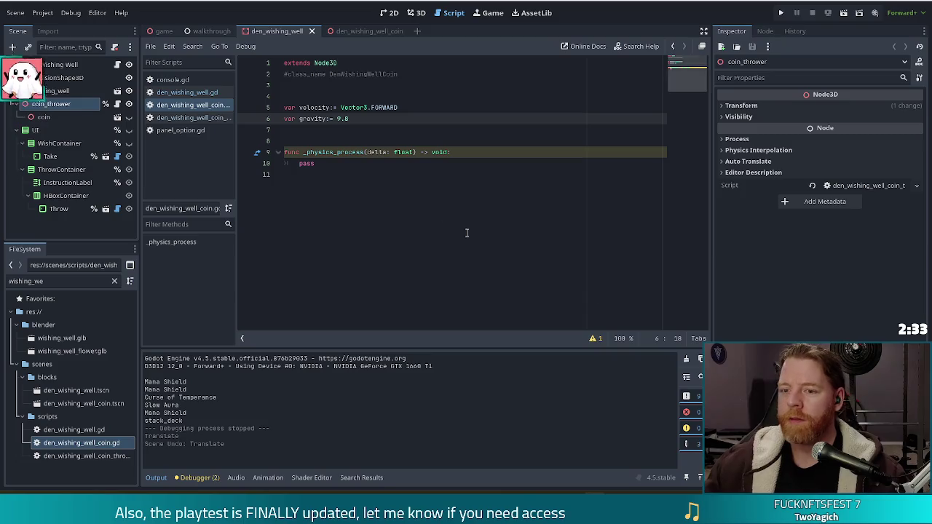
{"action": "left_click", "coordinate": [378, 170]}
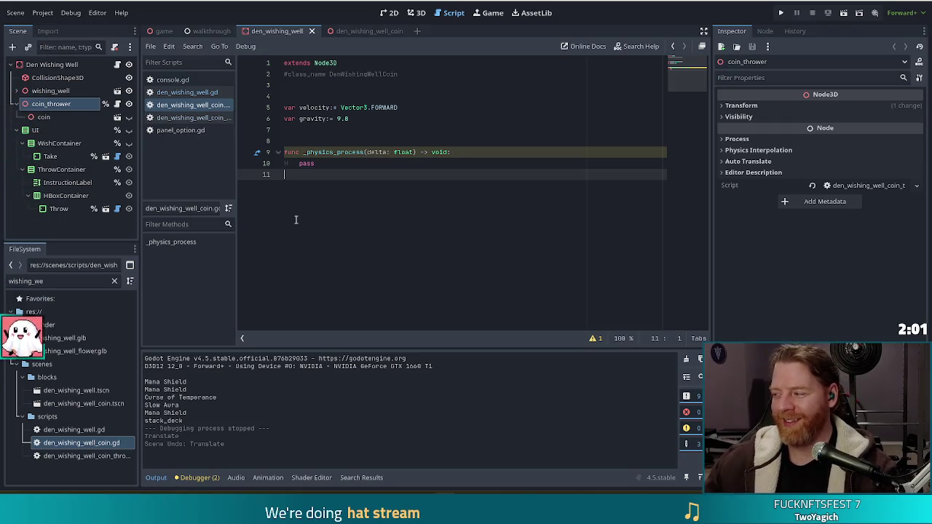
{"action": "left_click", "coordinate": [348, 164]}
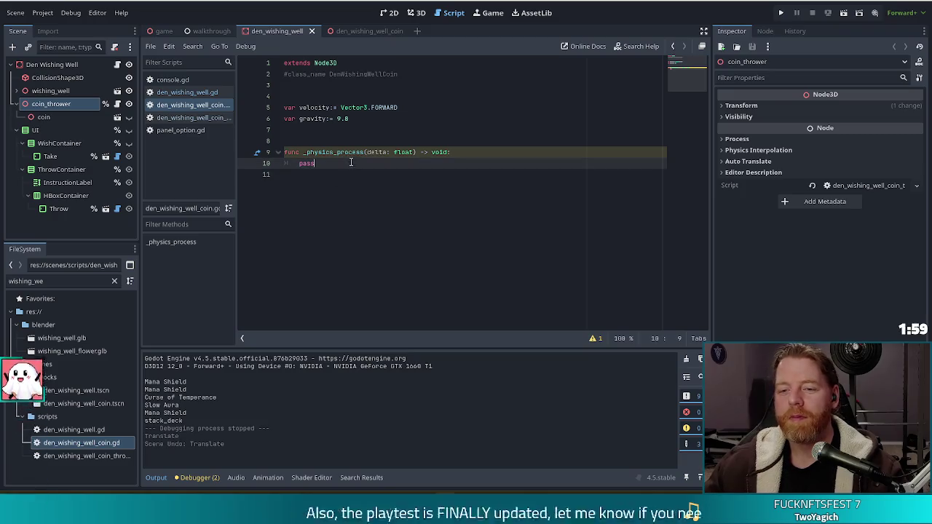
Step: Add 'var lifetime:= 5.0' on a new line 7 below the gravity variable
{"action": "left_click", "coordinate": [384, 120]}
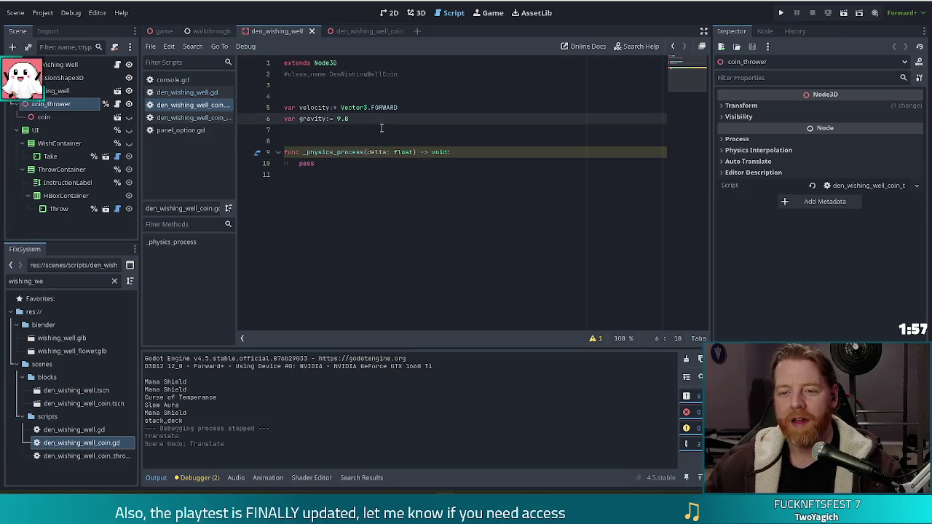
{"action": "key", "text": "Return"}
{"action": "type", "text": "var lift"}
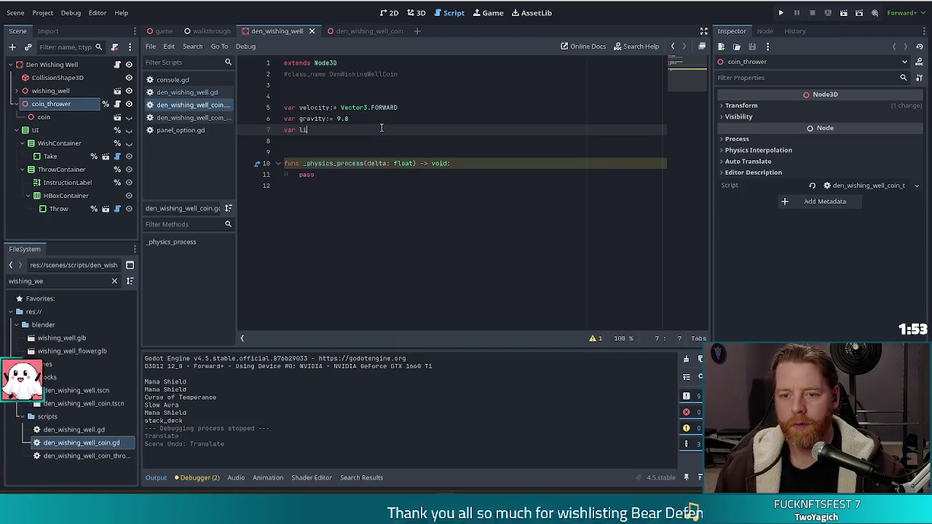
{"action": "type", "text": "etime"}
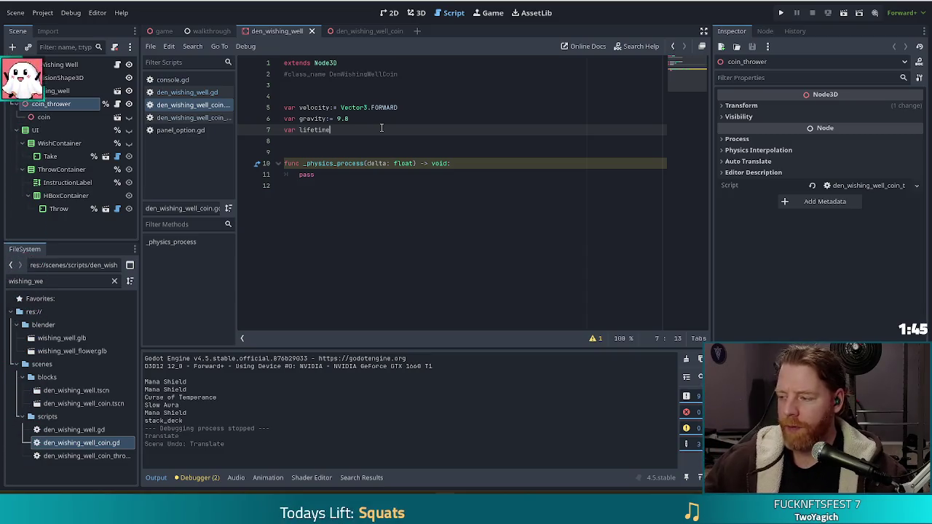
{"action": "type", "text": ":= 5.0"}
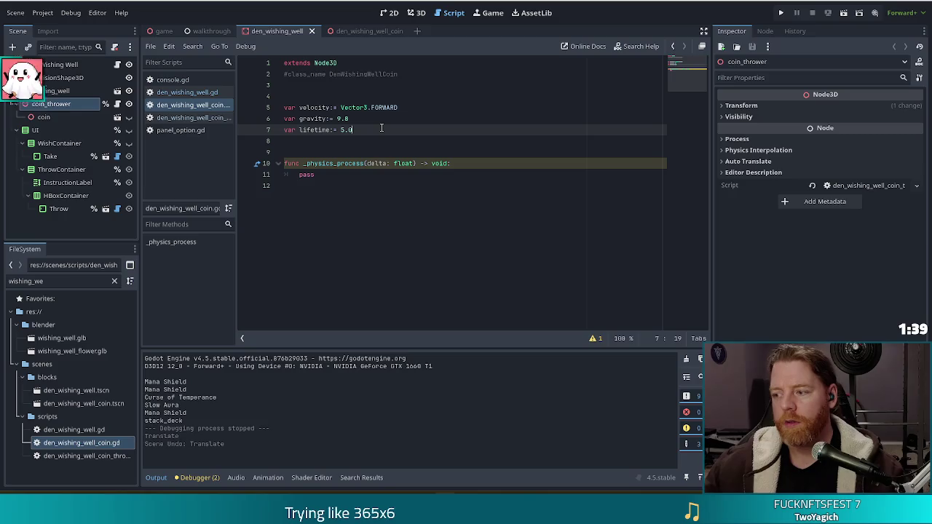
Step: Select the pass placeholder, then delete .FORWARD from the velocity value
{"action": "left_click_drag", "start_coordinate": [331, 175], "coordinate": [299, 175]}
{"action": "left_click", "coordinate": [397, 107]}
{"action": "key", "text": "BackSpace"}
{"action": "key", "text": "BackSpace"}
{"action": "key", "text": "BackSpace"}
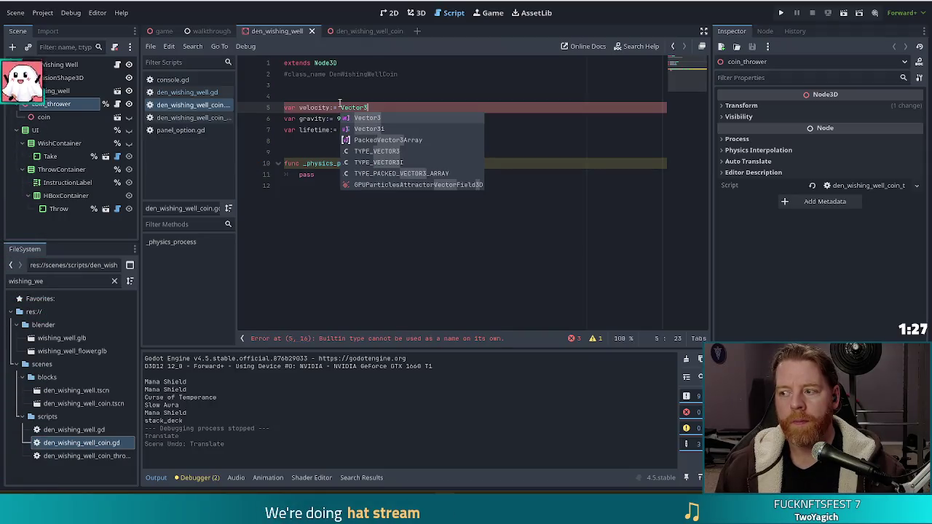
Step: Restore velocity to Vector3.FORWARD on line 5 and replace pass on line 11 with 'if'
{"action": "key", "text": "ctrl+z"}
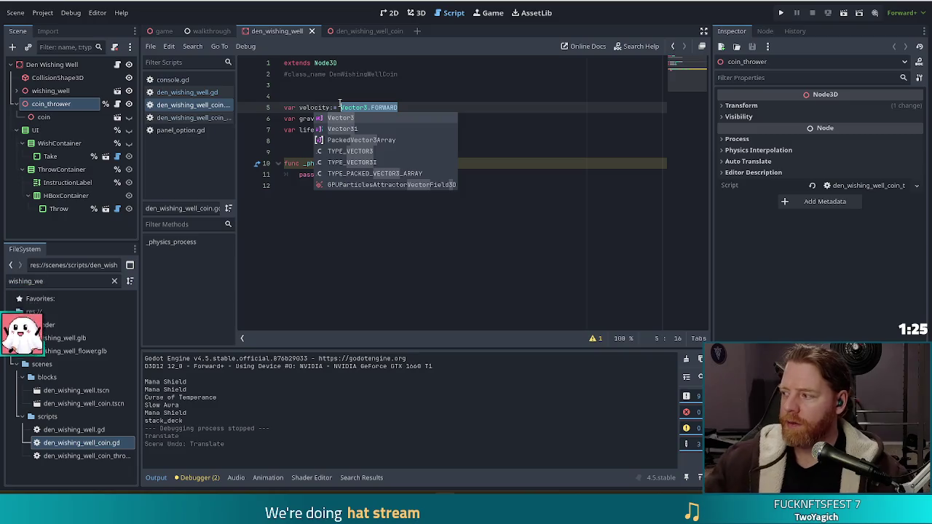
{"action": "left_click", "coordinate": [466, 188]}
{"action": "left_click", "coordinate": [378, 174]}
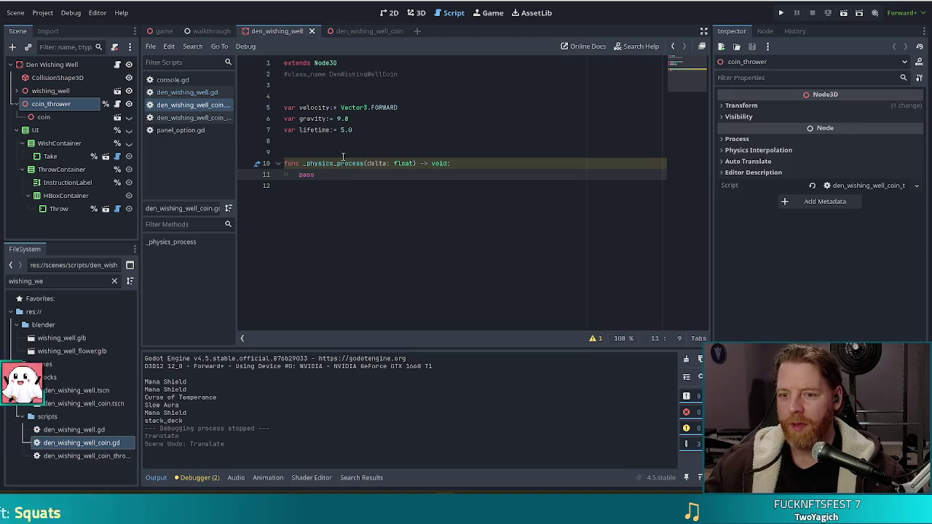
{"action": "double_click", "coordinate": [307, 175]}
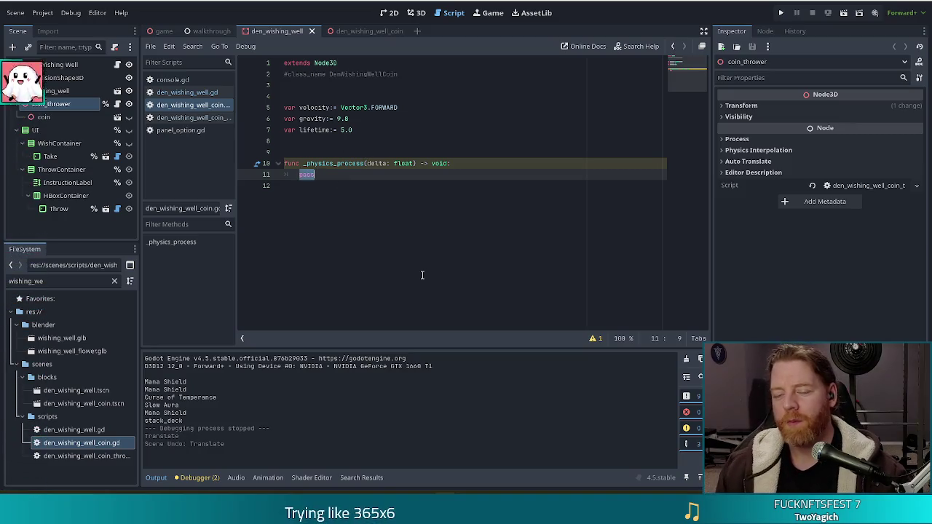
{"action": "type", "text": "if"}
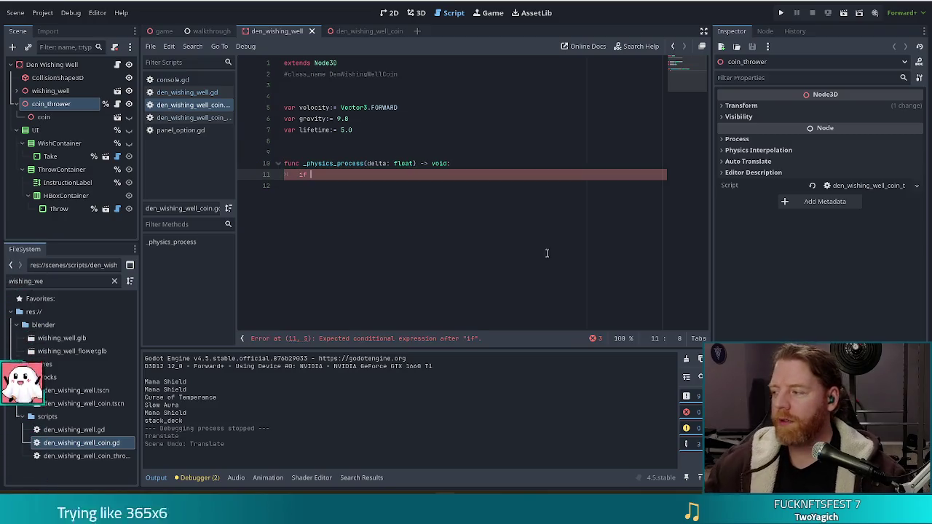
Step: Declare 'var elapsed:= 0.0' on a new line below the lifetime variable
{"action": "left_click", "coordinate": [377, 134]}
{"action": "key", "text": "Return"}
{"action": "type", "text": "var "}
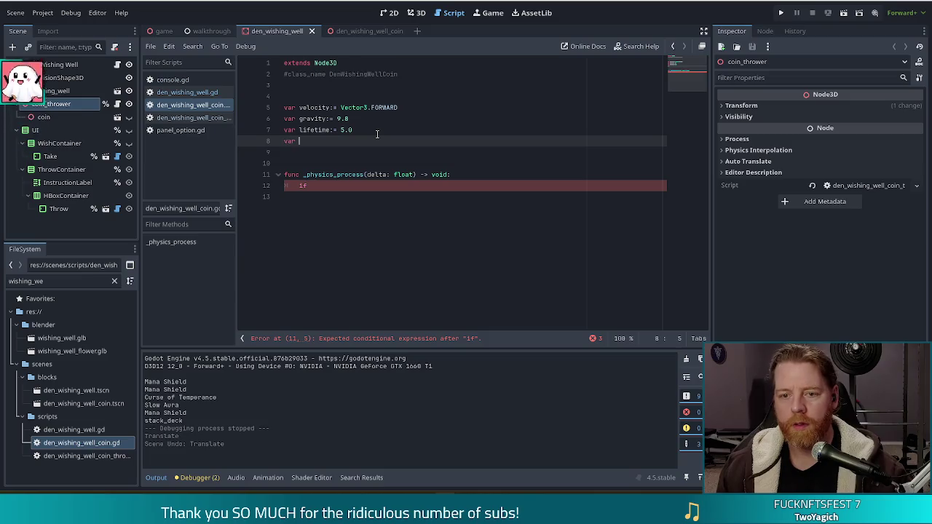
{"action": "type", "text": "elapsed:= 0"}
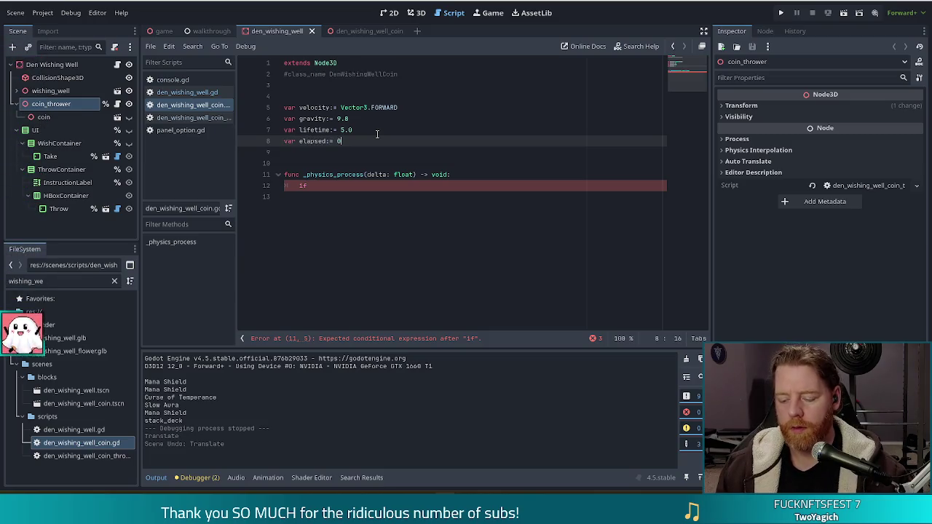
{"action": "type", "text": ".0"}
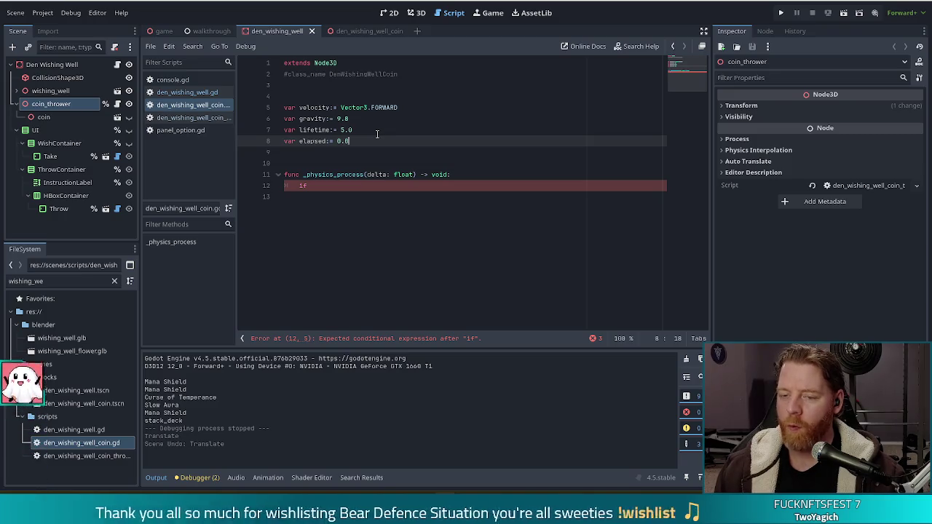
{"action": "key", "text": "Down"}
{"action": "key", "text": "Down"}
{"action": "key", "text": "Down"}
{"action": "key", "text": "Down"}
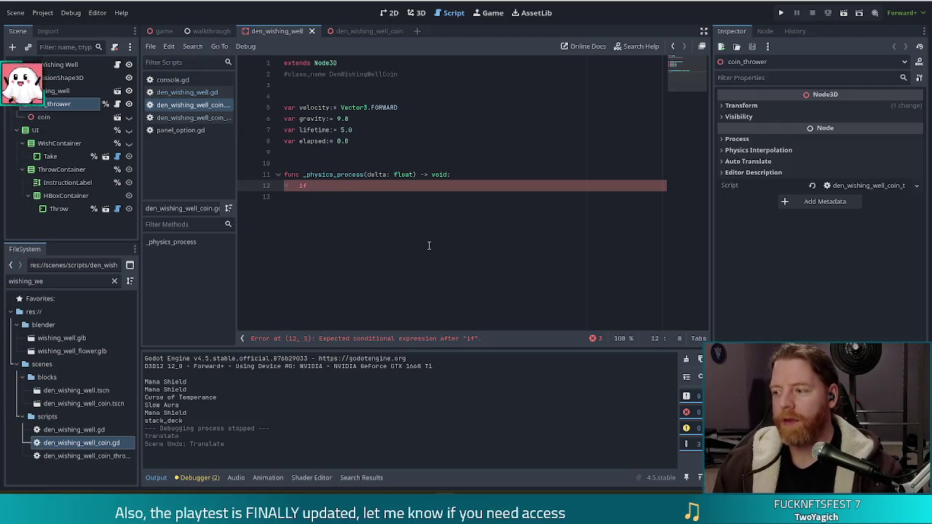
Step: Replace the unfinished if with 'elapsed += delta' in _physics_process
{"action": "key", "text": "BackSpace"}
{"action": "key", "text": "BackSpace"}
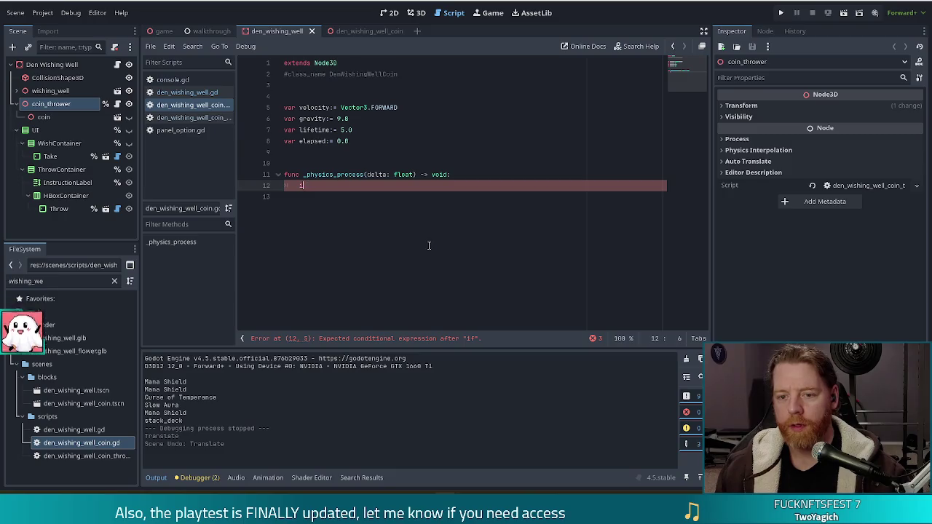
{"action": "type", "text": "delp"}
{"action": "key", "text": "BackSpace"}
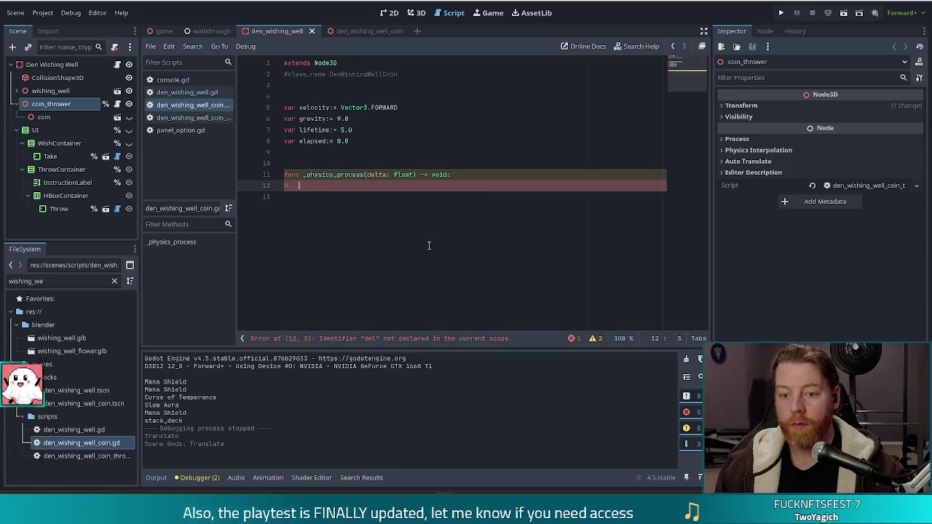
{"action": "type", "text": "ela"}
{"action": "key", "text": "Return"}
{"action": "type", "text": "+= delta"}
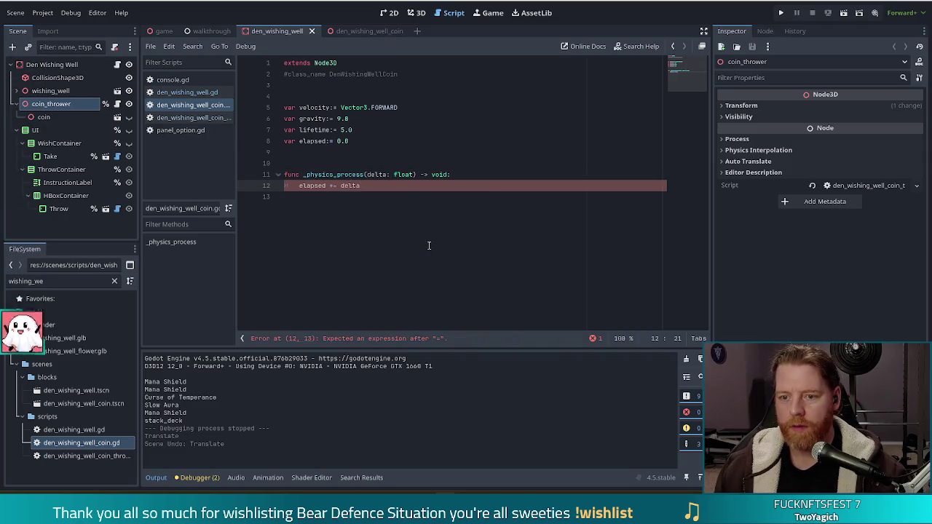
{"action": "key", "text": "Return"}
Step: Add 'if elapsed >= lifetime:' calling queue_free(), leaving an indented line below
{"action": "type", "text": "if "}
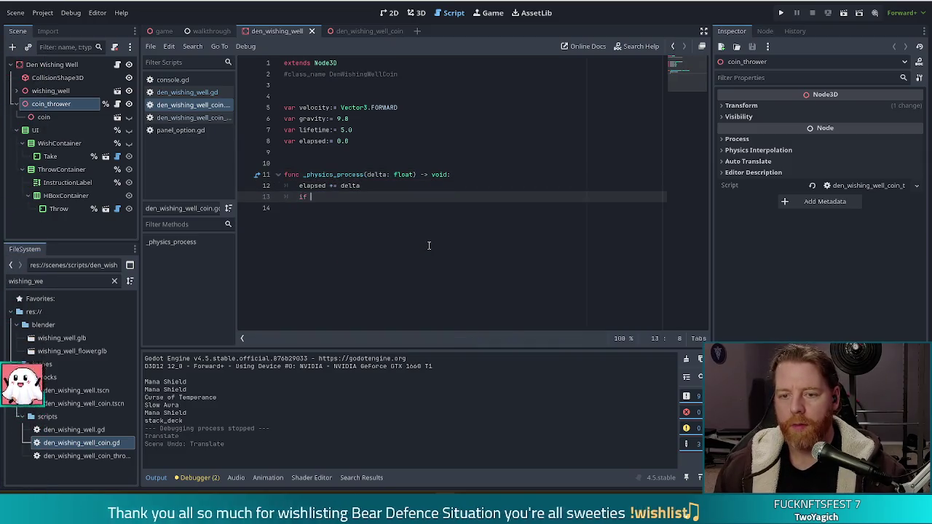
{"action": "type", "text": "ela"}
{"action": "key", "text": "Return"}
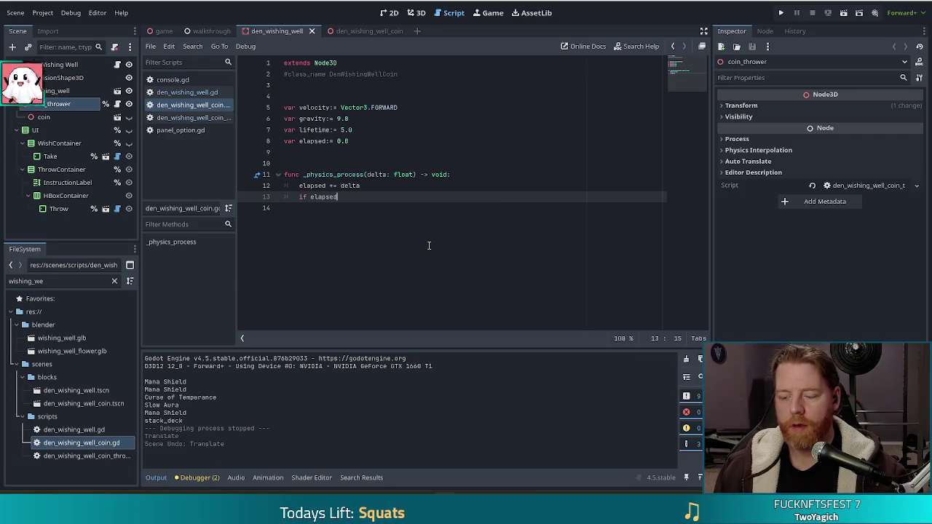
{"action": "type", "text": " >= "}
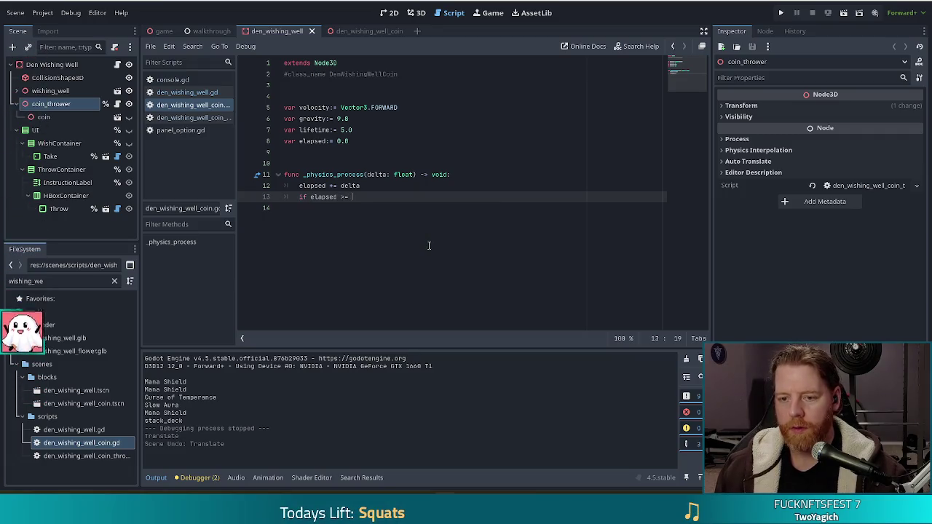
{"action": "type", "text": "lifetime:"}
{"action": "key", "text": "Return"}
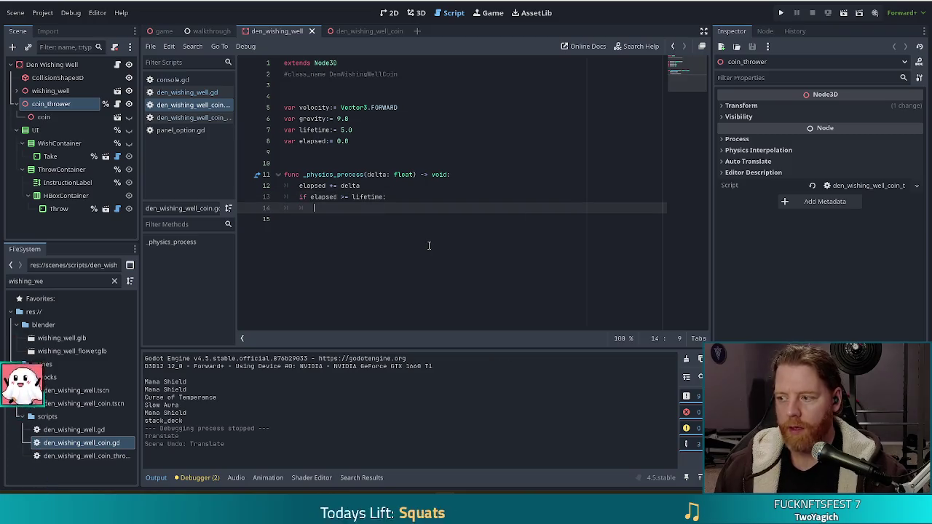
{"action": "type", "text": "queu"}
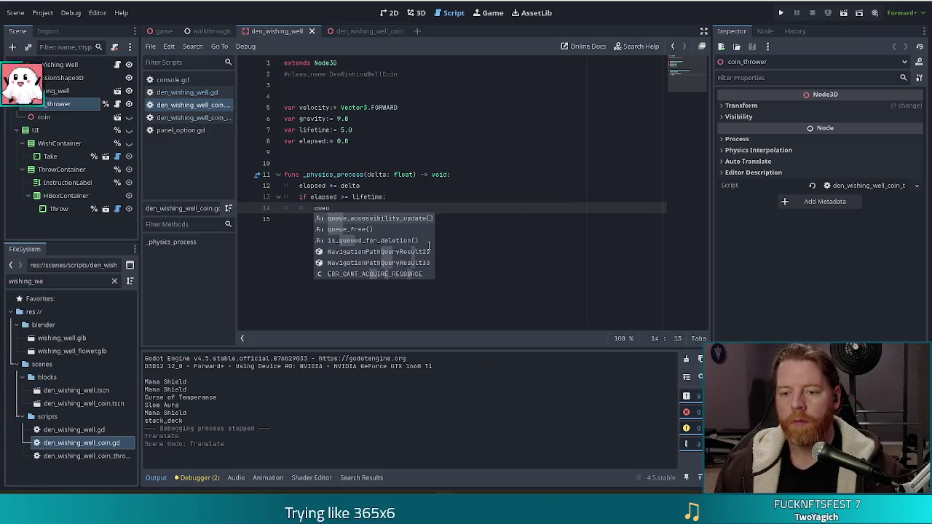
{"action": "key", "text": "Down"}
{"action": "key", "text": "Return"}
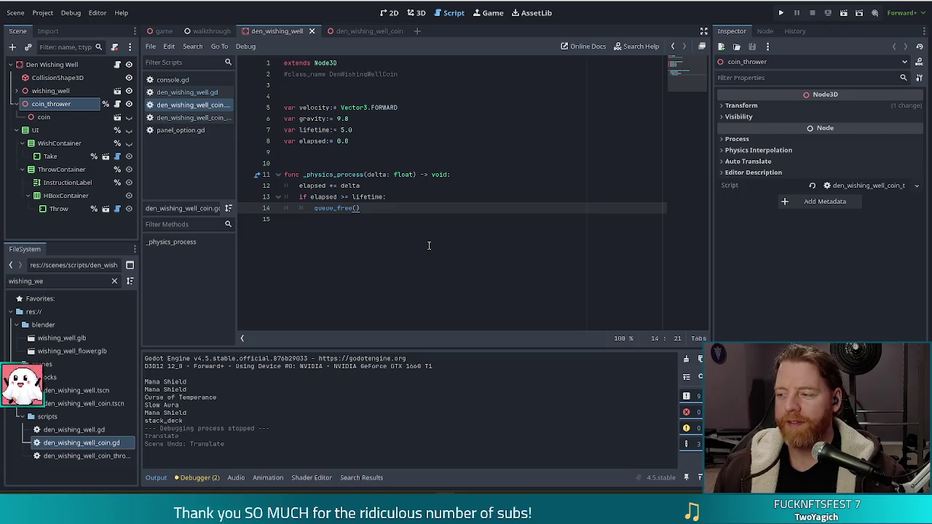
{"action": "key", "text": "Return"}
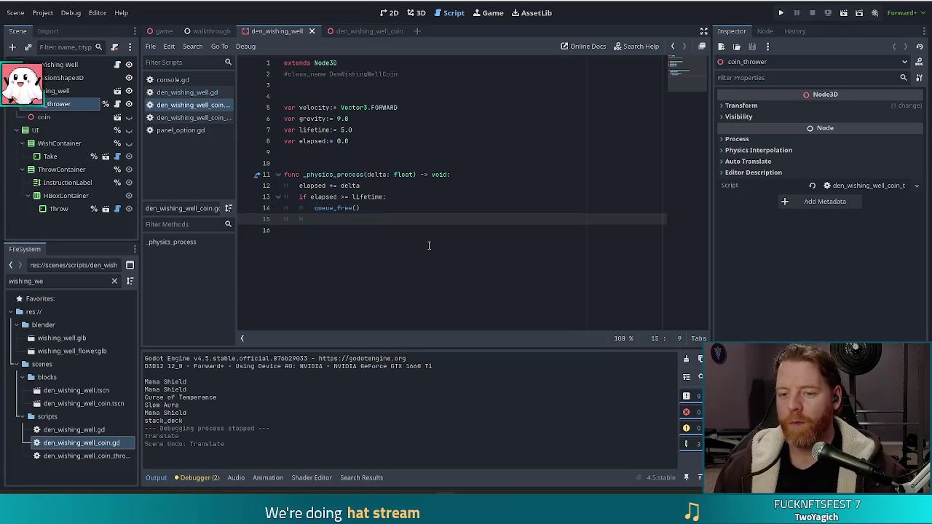
{"action": "key", "text": "BackSpace"}
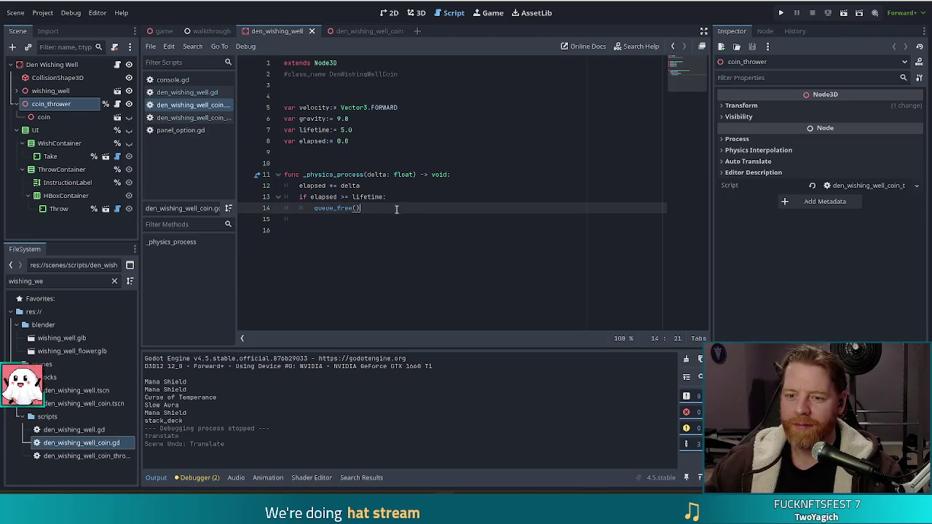
{"action": "left_click", "coordinate": [328, 239]}
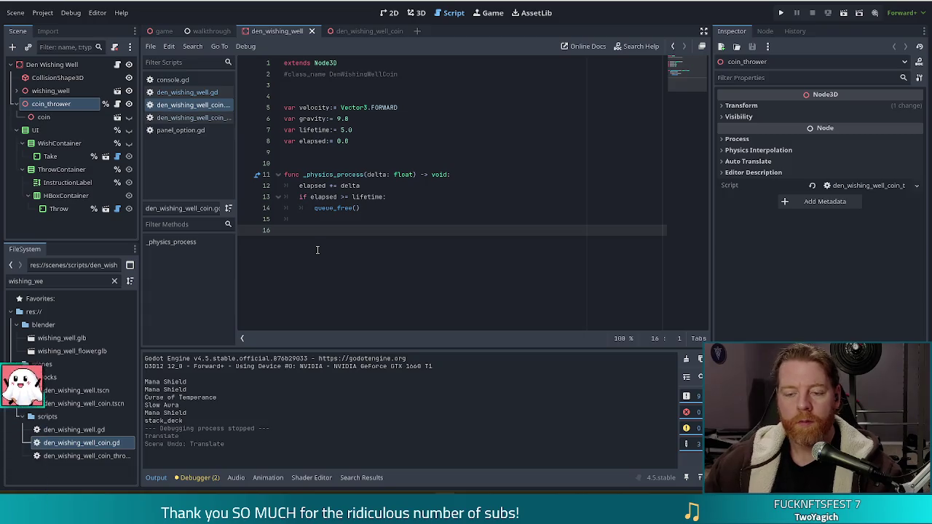
{"action": "key", "text": "BackSpace"}
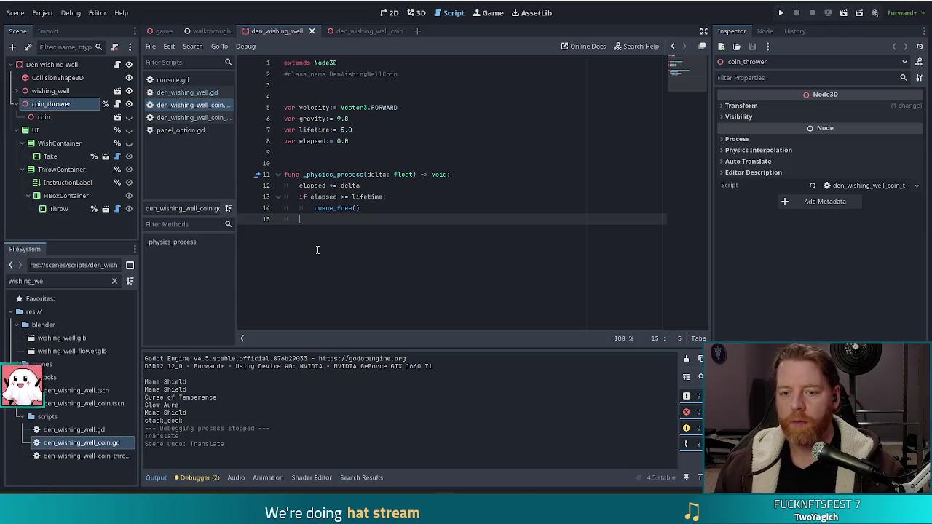
Step: Write 'position += velocity * delta' on line 15 using autocomplete for velocity
{"action": "type", "text": "position +"}
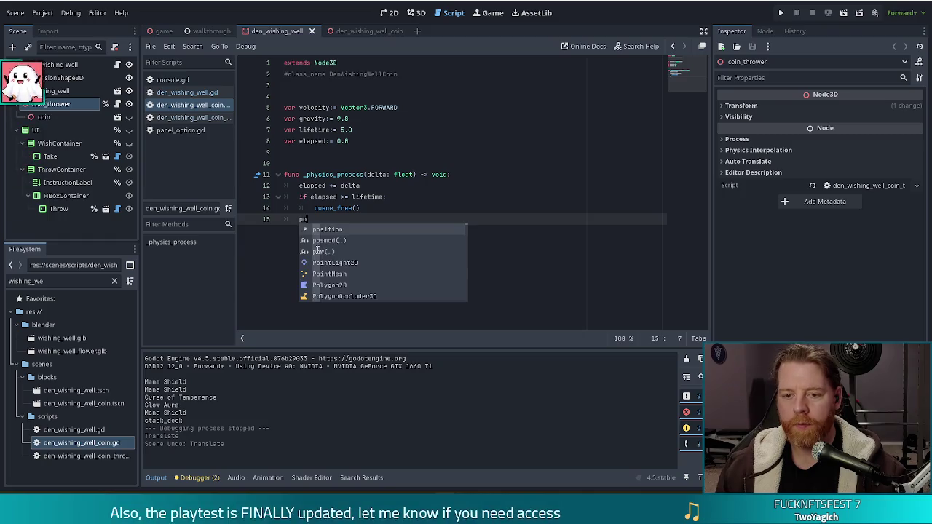
{"action": "key", "text": "BackSpace"}
{"action": "type", "text": "= "}
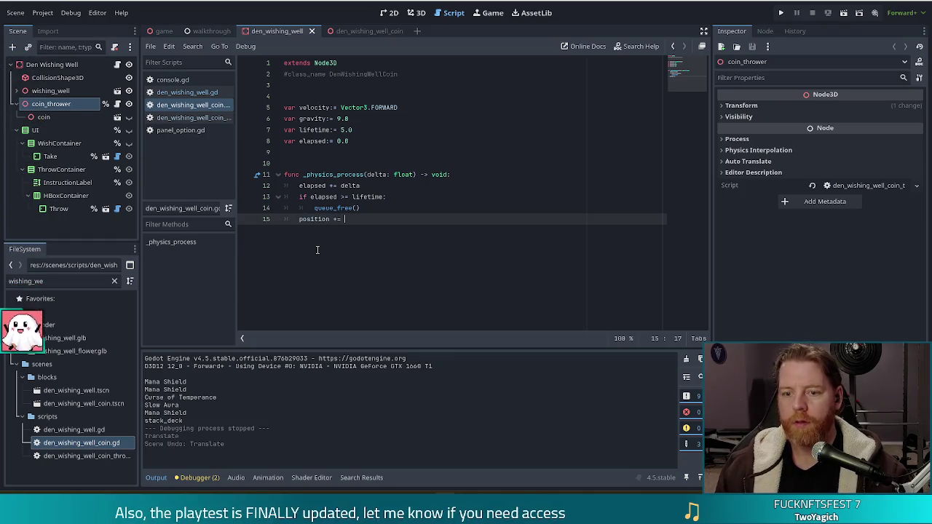
{"action": "type", "text": "velo"}
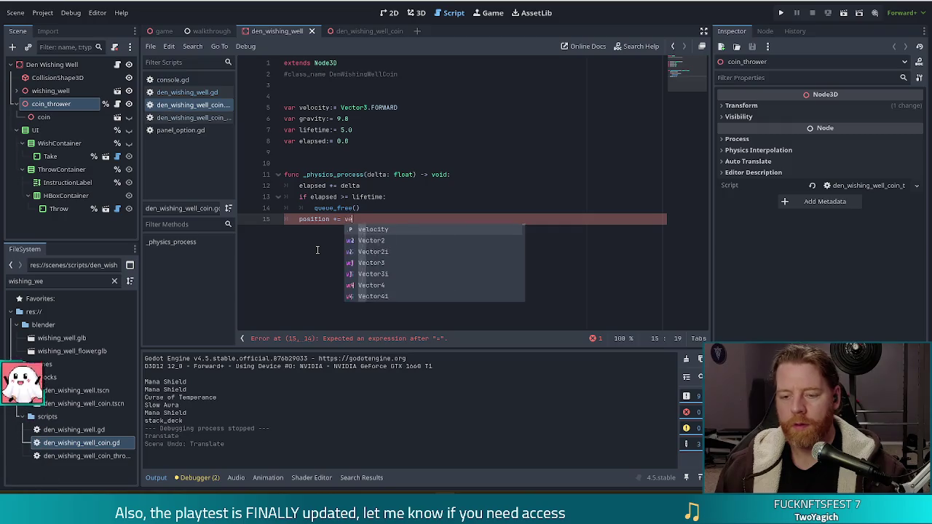
{"action": "key", "text": "Return"}
{"action": "type", "text": "* delta"}
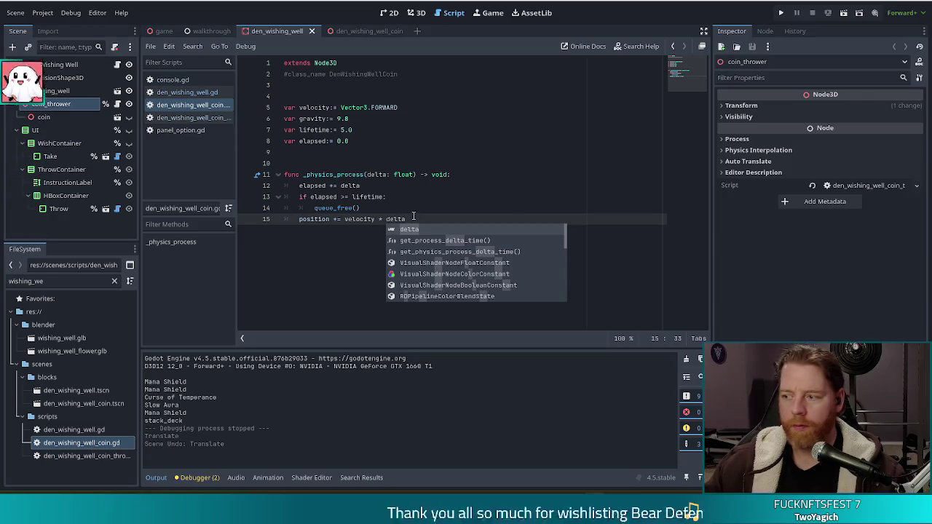
{"action": "key", "text": "Escape"}
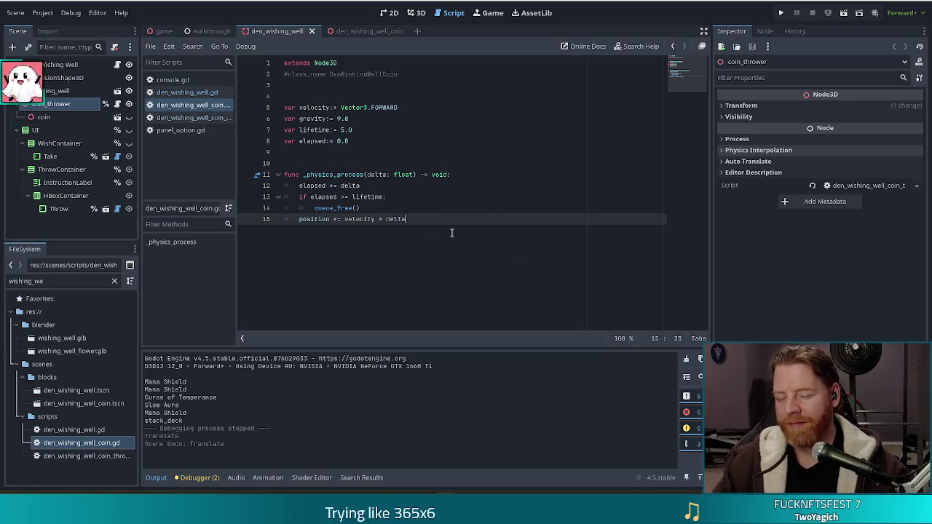
Step: Start a new line 16 after the position update
{"action": "key", "text": "Return"}
Step: Begin 'velocity -= Vector3(0, gravi' on line 16, then select the 9.8 gravity value on line 6
{"action": "type", "text": "velo"}
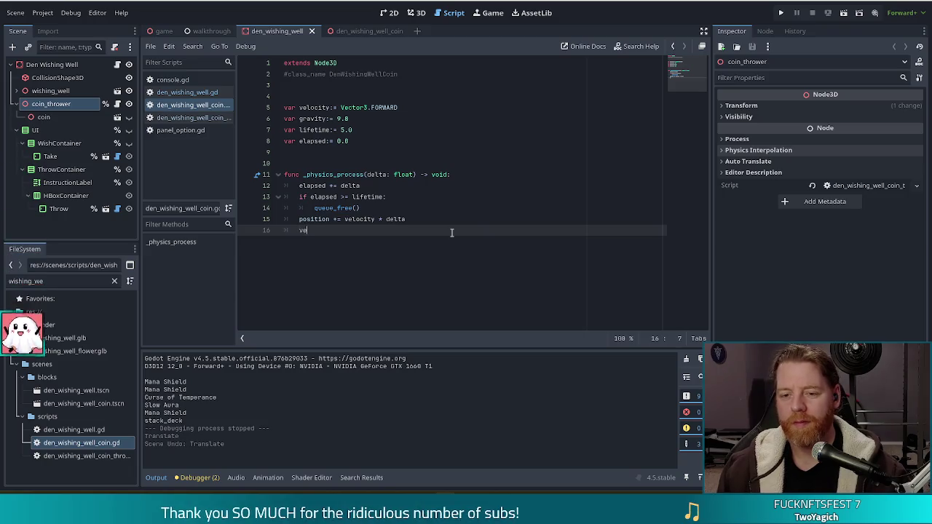
{"action": "key", "text": "Return"}
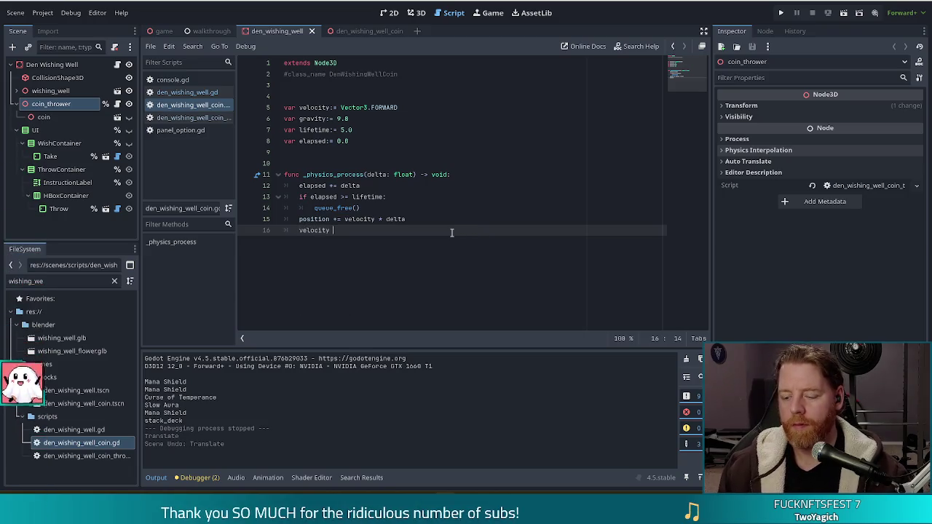
{"action": "type", "text": "-= Vect"}
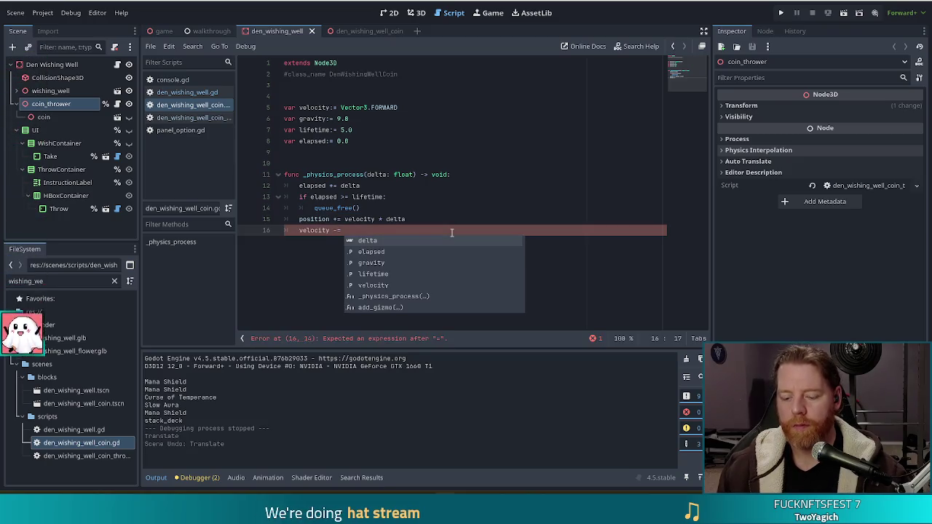
{"action": "key", "text": "Down"}
{"action": "key", "text": "Return"}
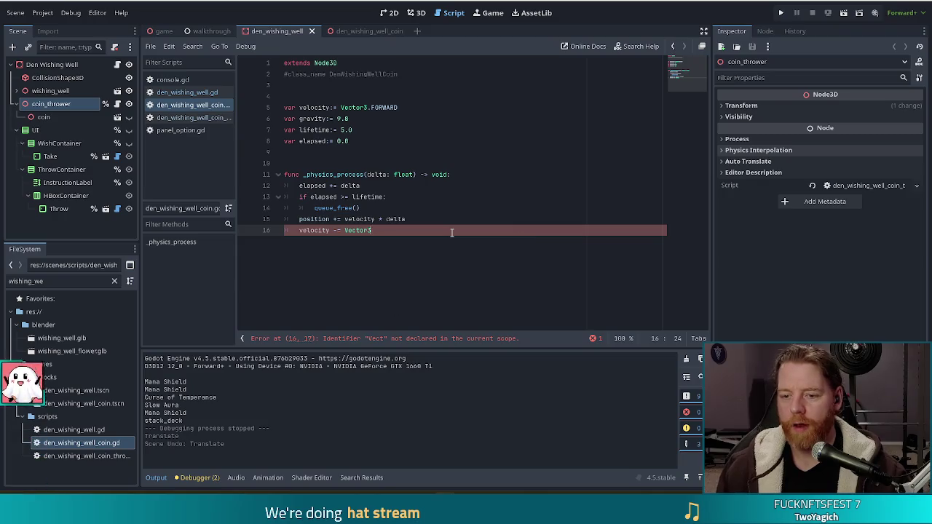
{"action": "type", "text": "(0, "}
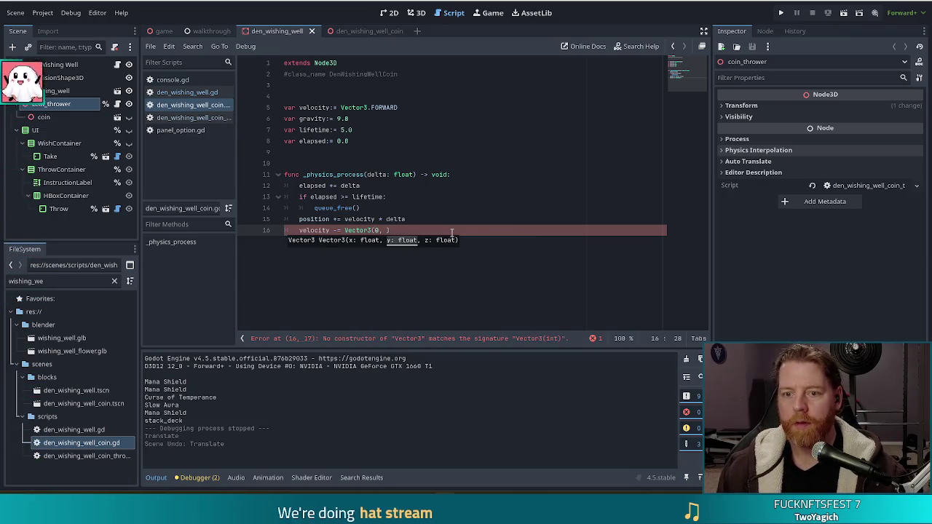
{"action": "type", "text": "gravi"}
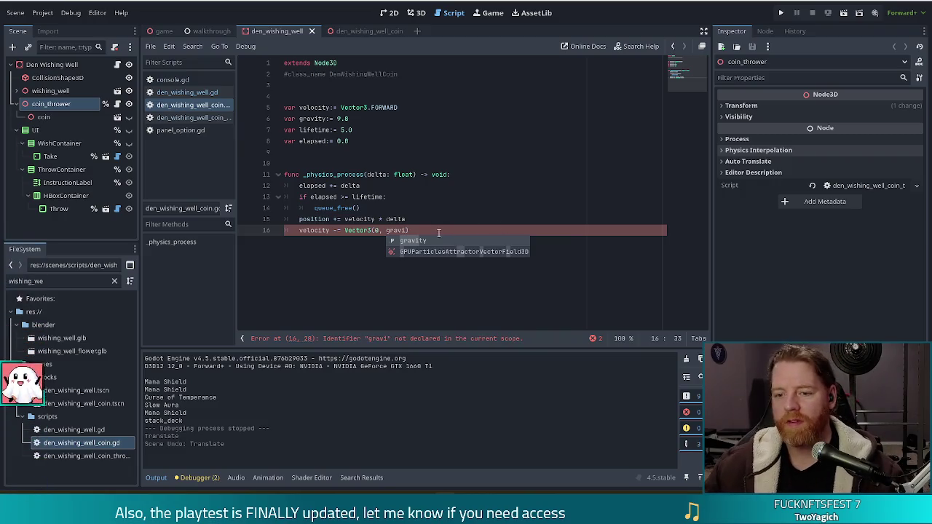
{"action": "left_click", "coordinate": [344, 118]}
{"action": "double_click", "coordinate": [344, 118]}
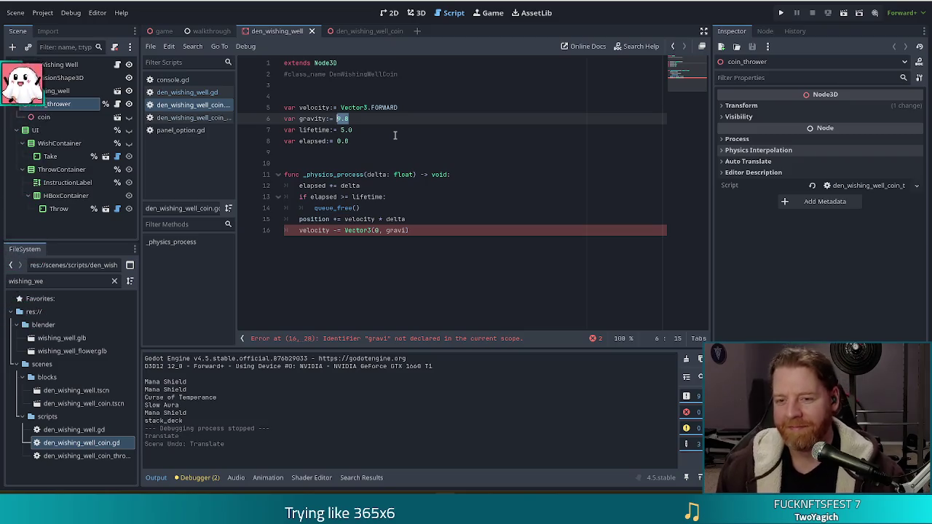
Step: Replace the plain 9.8 gravity value with Vector3(0, 9.8, 0)
{"action": "type", "text": "Vector"}
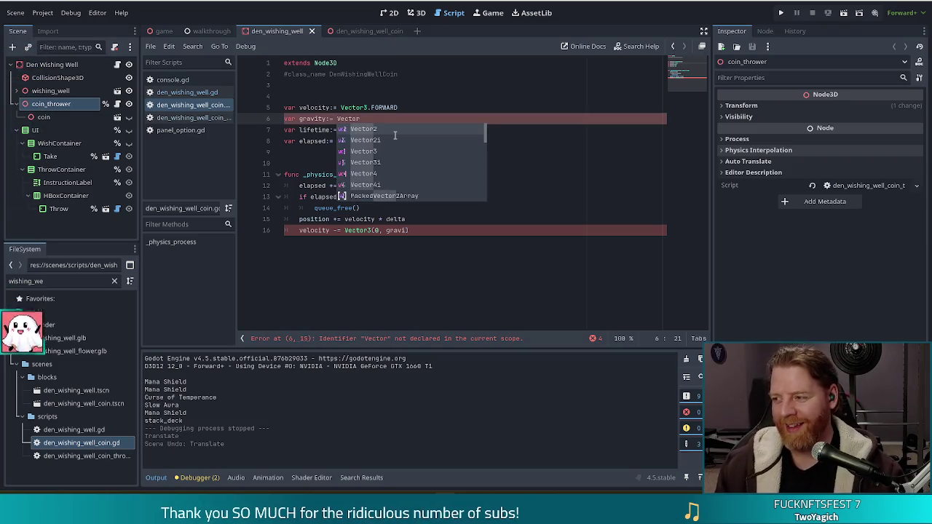
{"action": "type", "text": "3("}
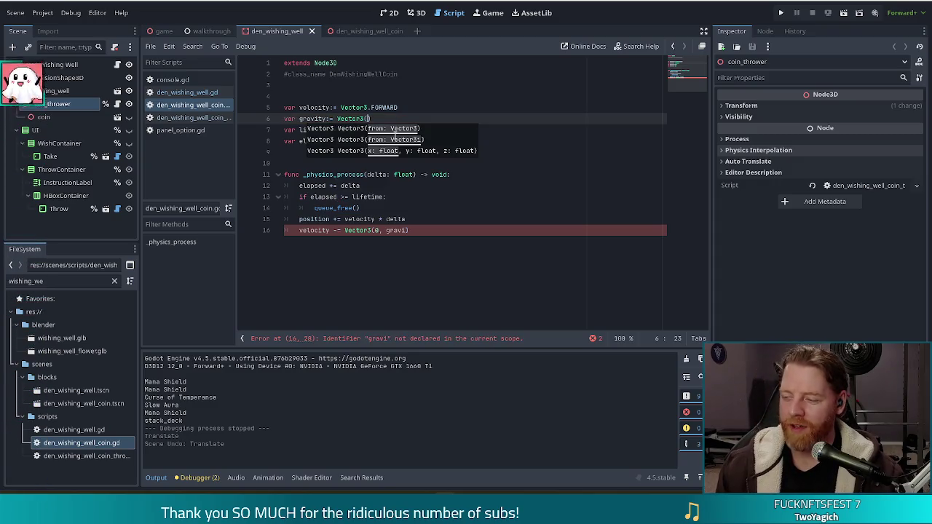
{"action": "type", "text": "0, 9.8"}
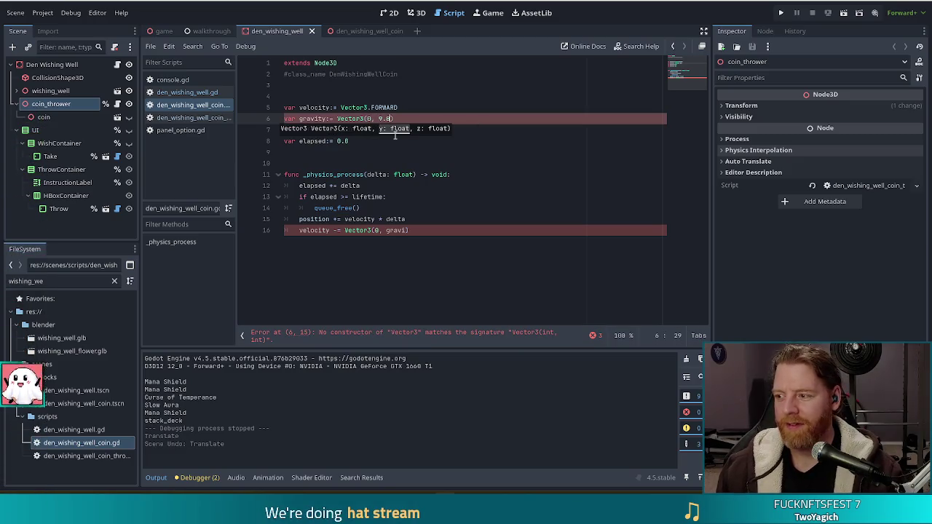
{"action": "type", "text": ", 0"}
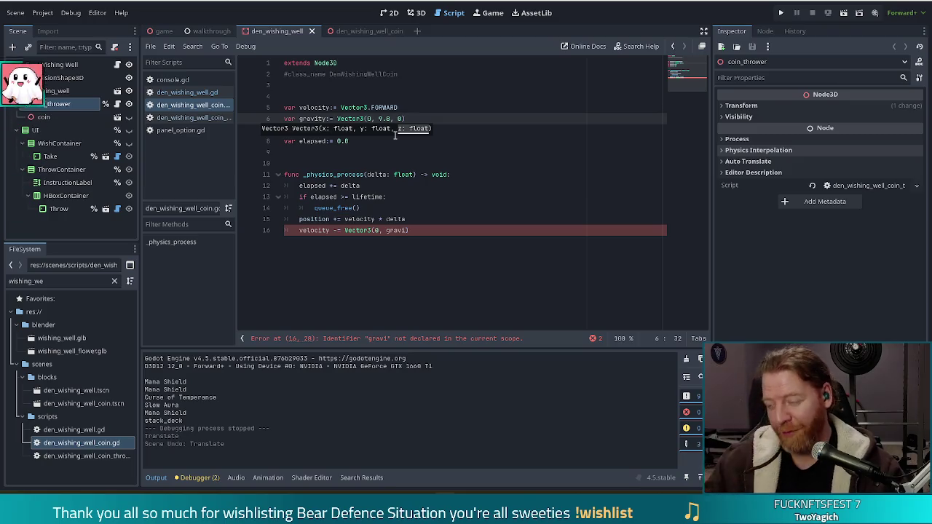
{"action": "type", "text": ")"}
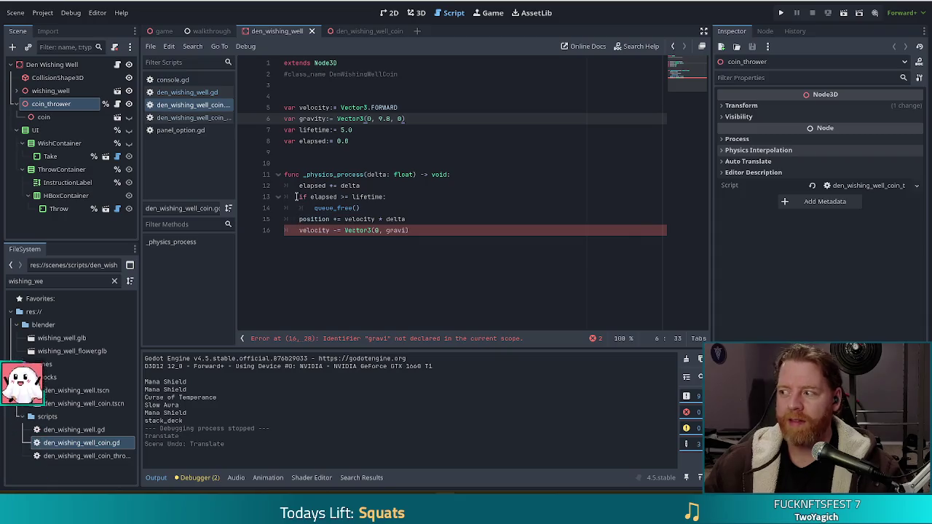
{"action": "left_click", "coordinate": [423, 228]}
Step: Change line 16 to subtract gravity * delta from velocity, then run the project
{"action": "left_click_drag", "start_coordinate": [410, 231], "coordinate": [346, 230]}
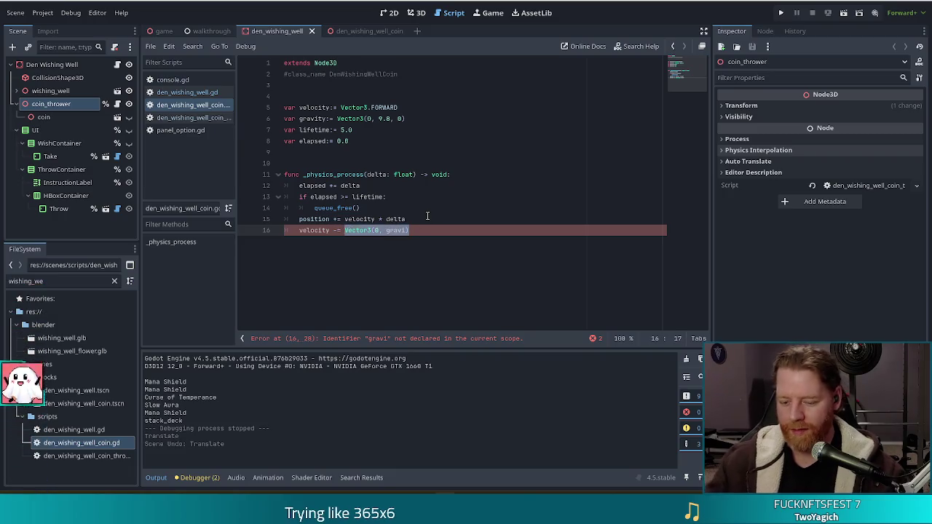
{"action": "type", "text": "gravity"}
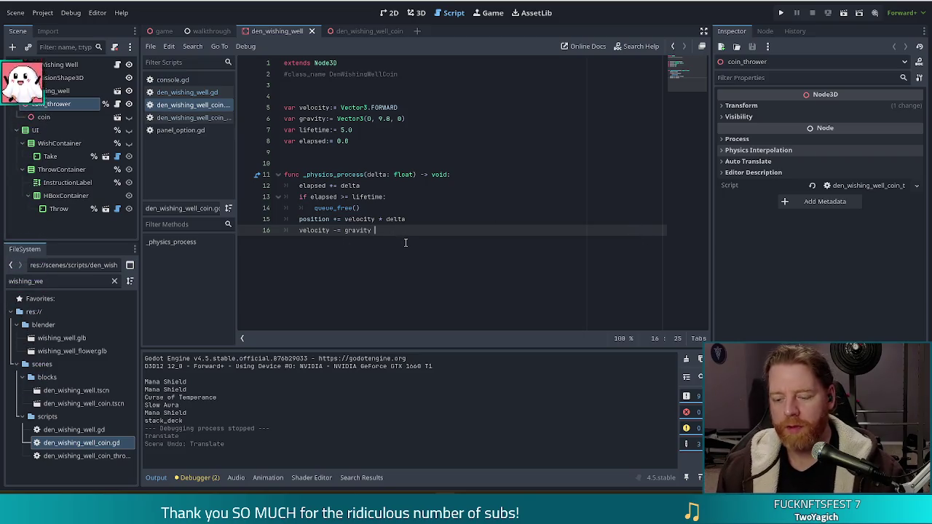
{"action": "type", "text": "* delta"}
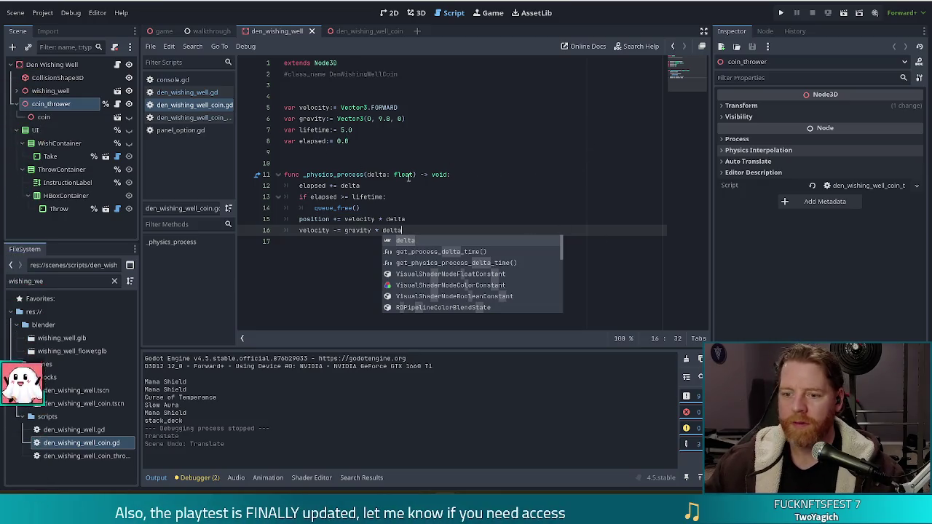
{"action": "left_click", "coordinate": [454, 197]}
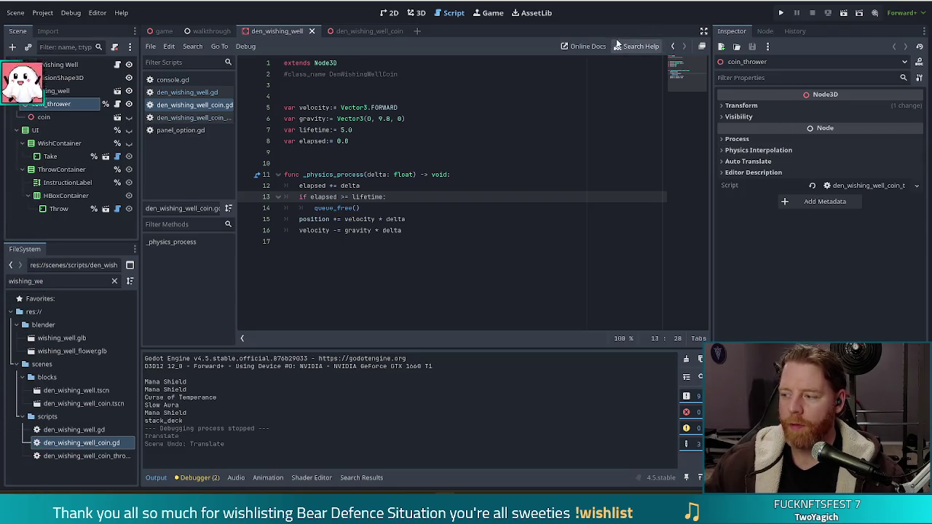
{"action": "left_click", "coordinate": [780, 13]}
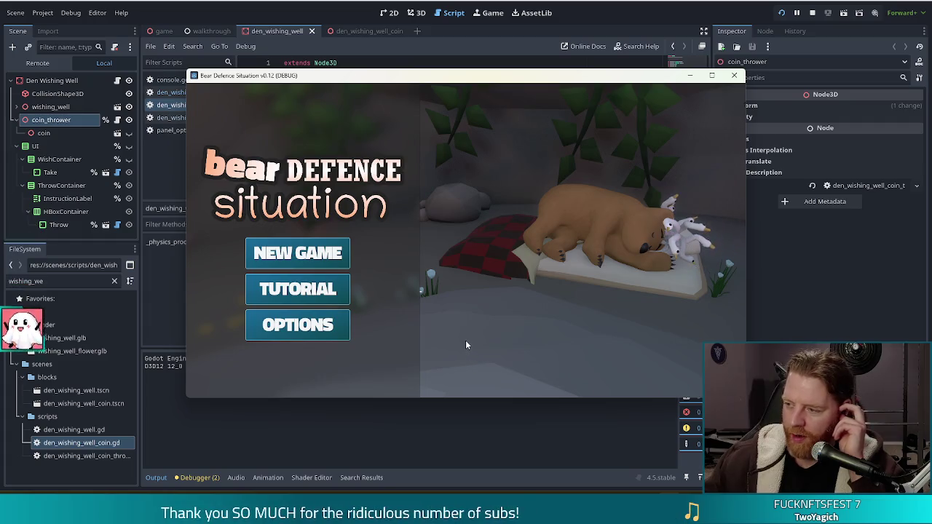
Step: Start a new game, enter throw_coin in the in-game console, then stop the game
{"action": "left_click", "coordinate": [316, 260]}
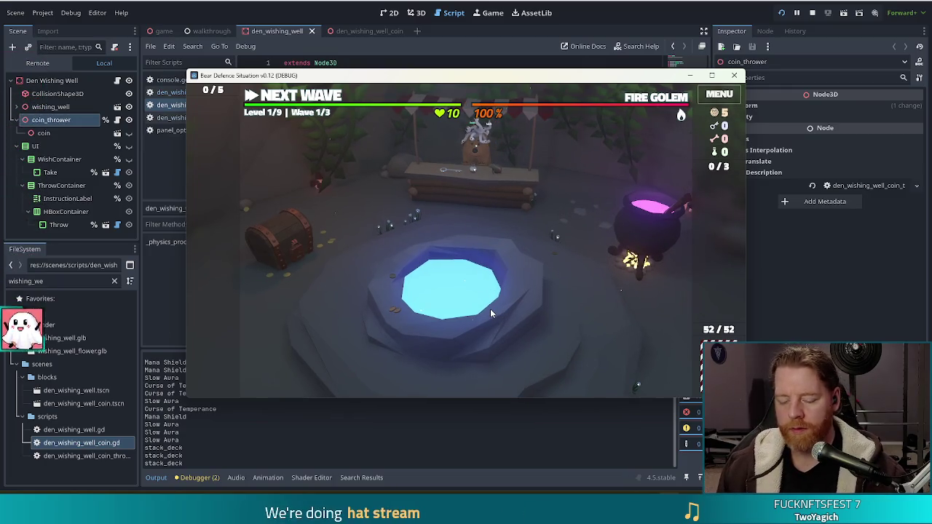
{"action": "key", "text": "grave"}
{"action": "type", "text": "throw_coin"}
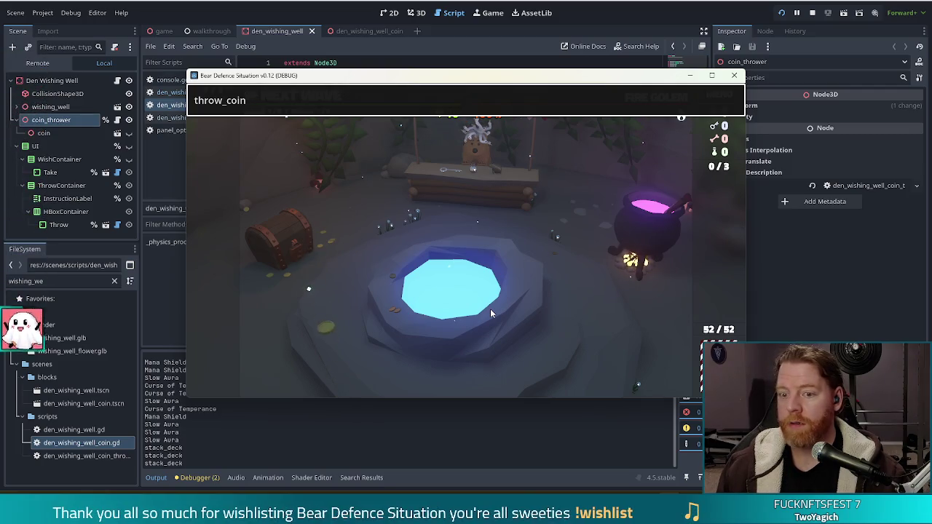
{"action": "key", "text": "F8"}
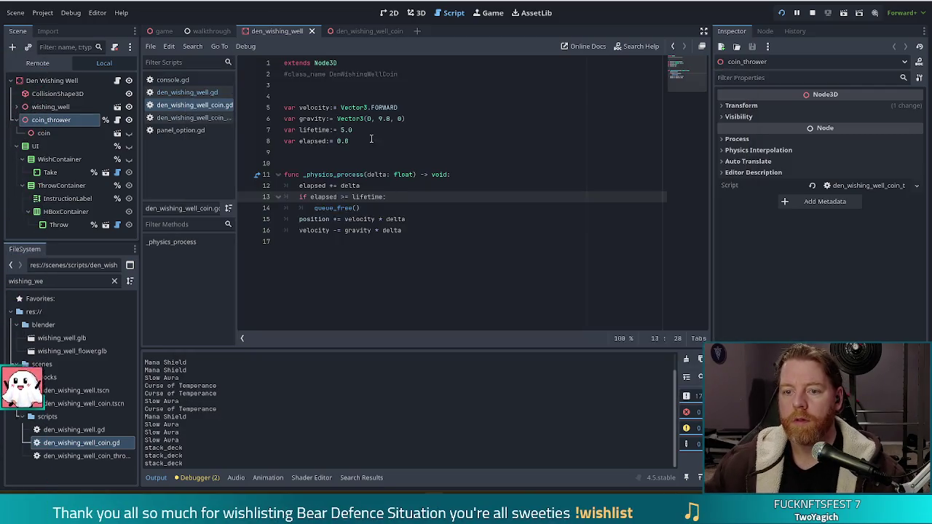
Step: Set velocity to Vector3.FORWARD * 5, retest the throw in-game, then select Vector3.FORWARD
{"action": "left_click", "coordinate": [404, 107]}
{"action": "type", "text": "* 5"}
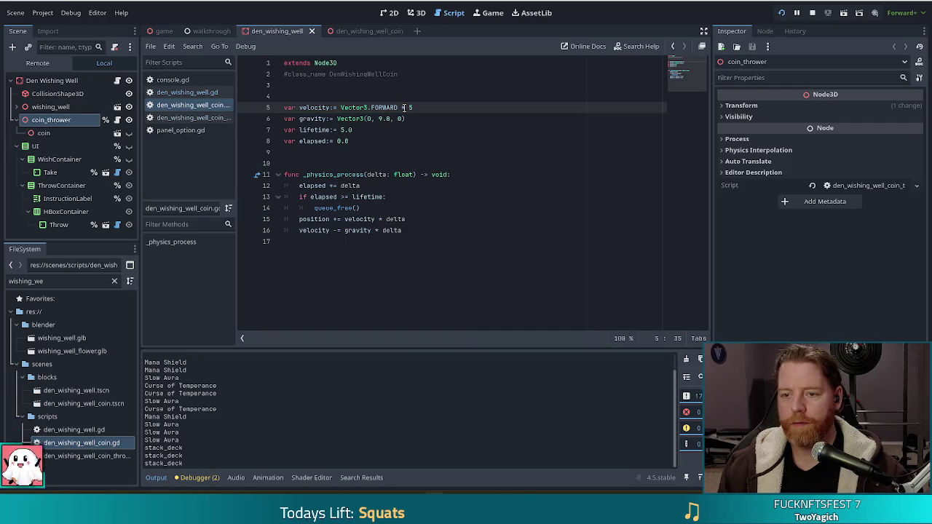
{"action": "key", "text": "F6"}
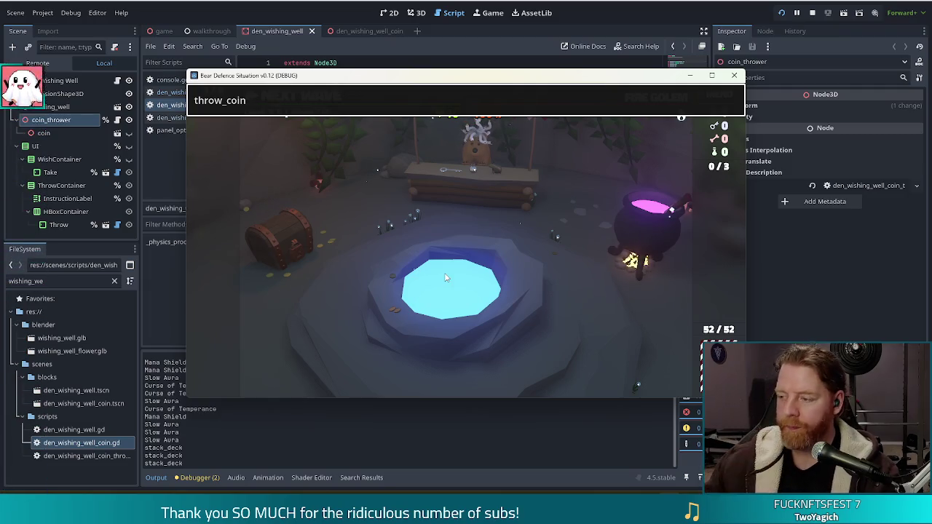
{"action": "key", "text": "F8"}
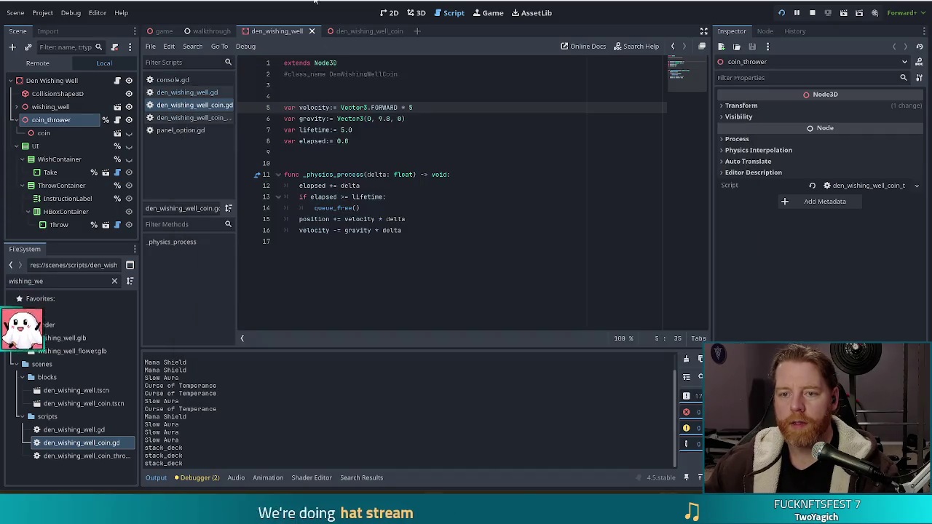
{"action": "left_click_drag", "start_coordinate": [398, 107], "coordinate": [340, 107]}
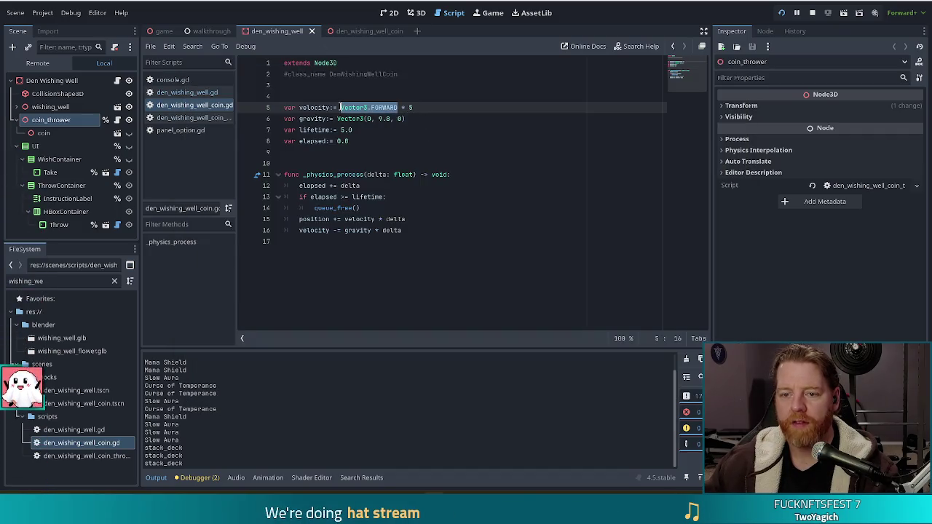
Step: Rewrite line 5 as velocity := Vector3(5, 0, -5), removing the * 5 multiplier
{"action": "type", "text": "Vector 3"}
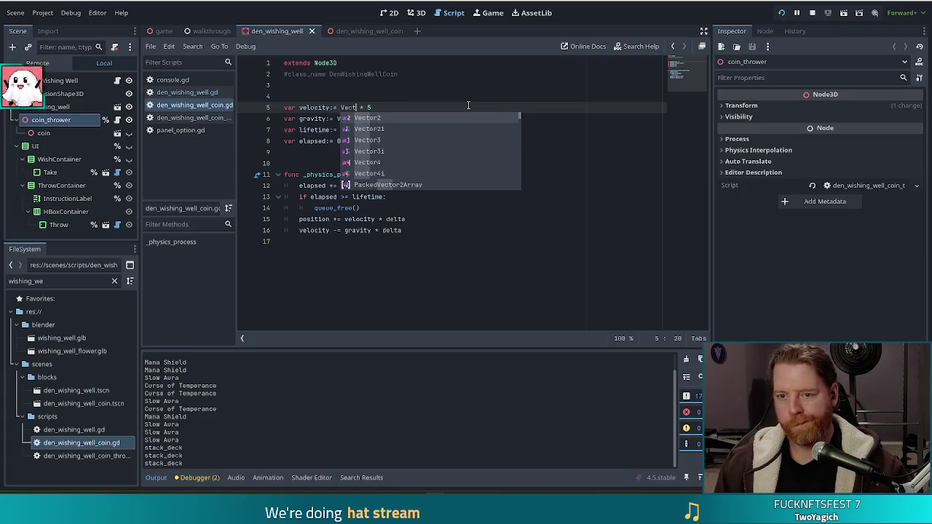
{"action": "key", "text": "BackSpace"}
{"action": "key", "text": "BackSpace"}
{"action": "type", "text": "3"}
{"action": "key", "text": "Return"}
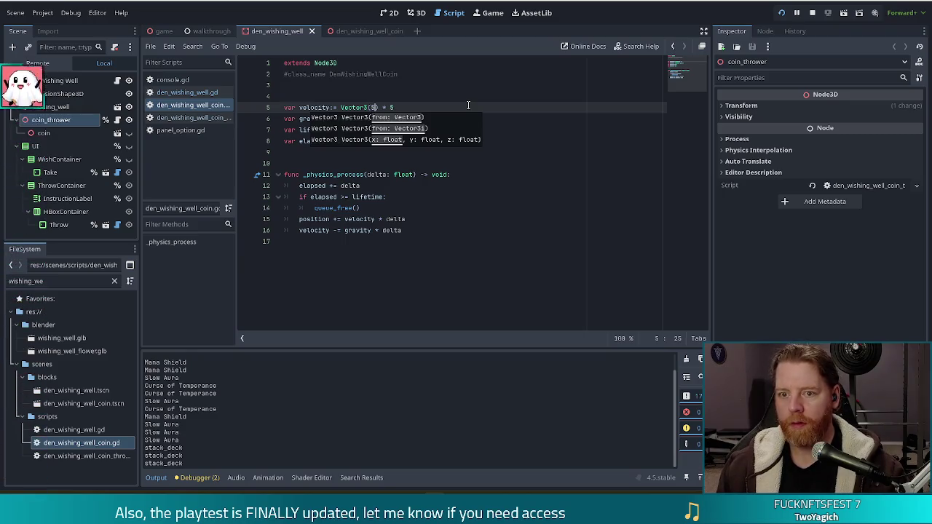
{"action": "type", "text": ", 0, 5"}
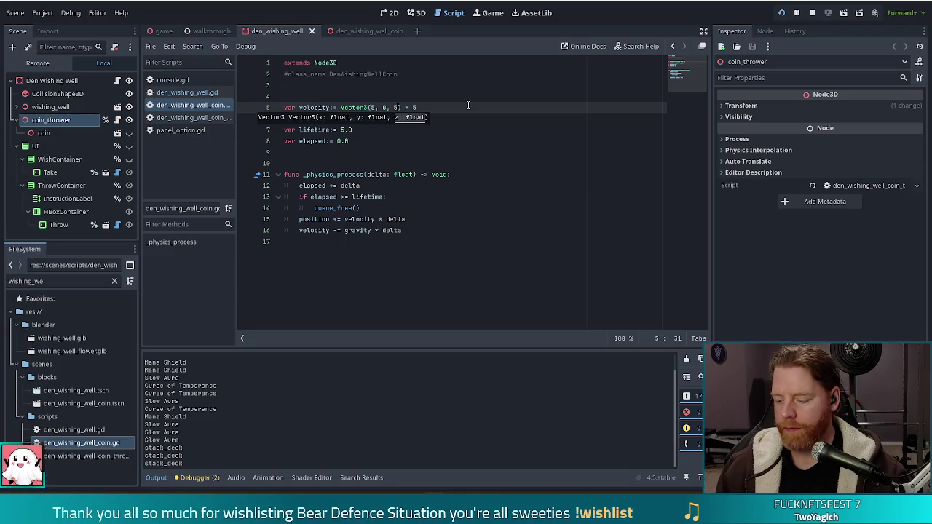
{"action": "key", "text": "End"}
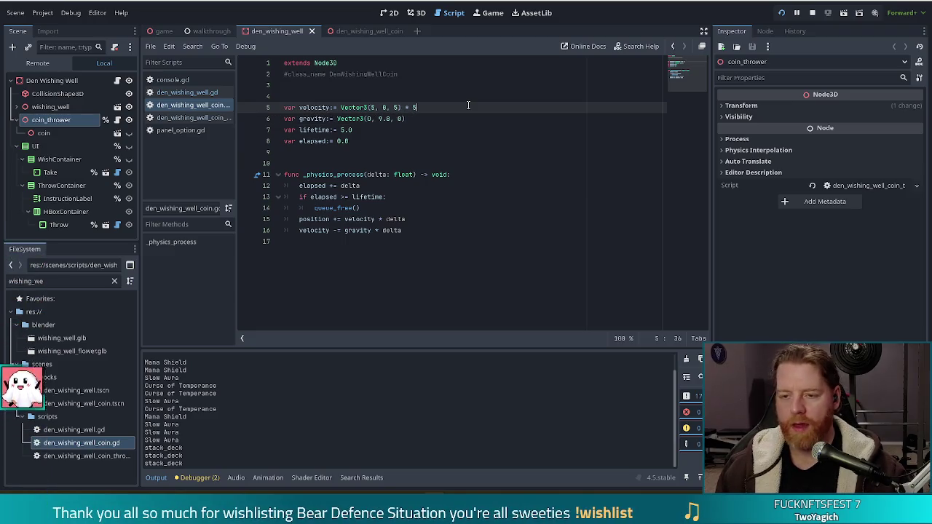
{"action": "key", "text": "BackSpace"}
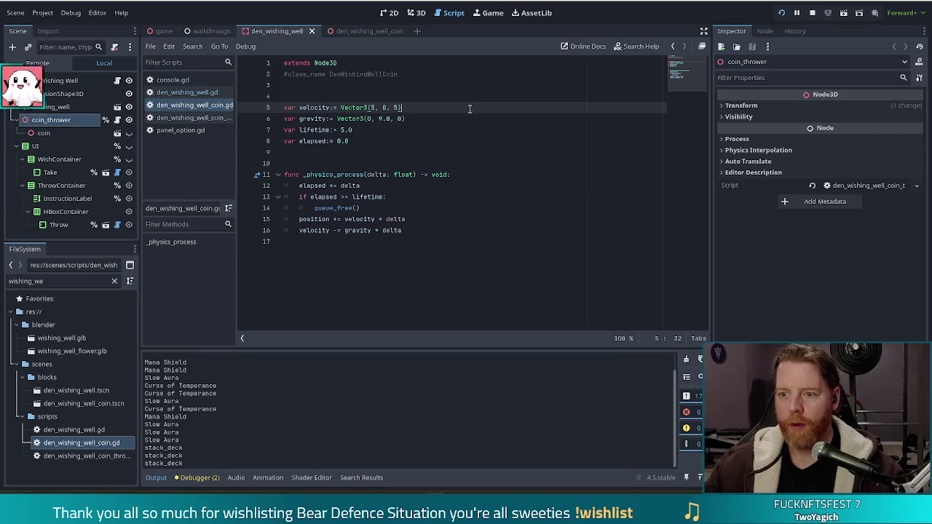
Step: Alternate between the running game and the coin script to test throw_coin with the new velocity
{"action": "key", "text": "alt+Tab"}
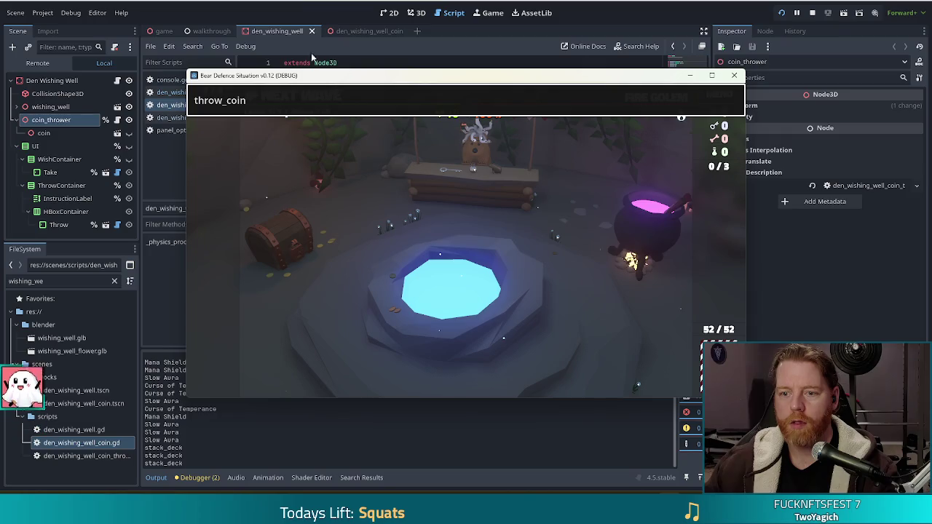
{"action": "key", "text": "alt+Tab"}
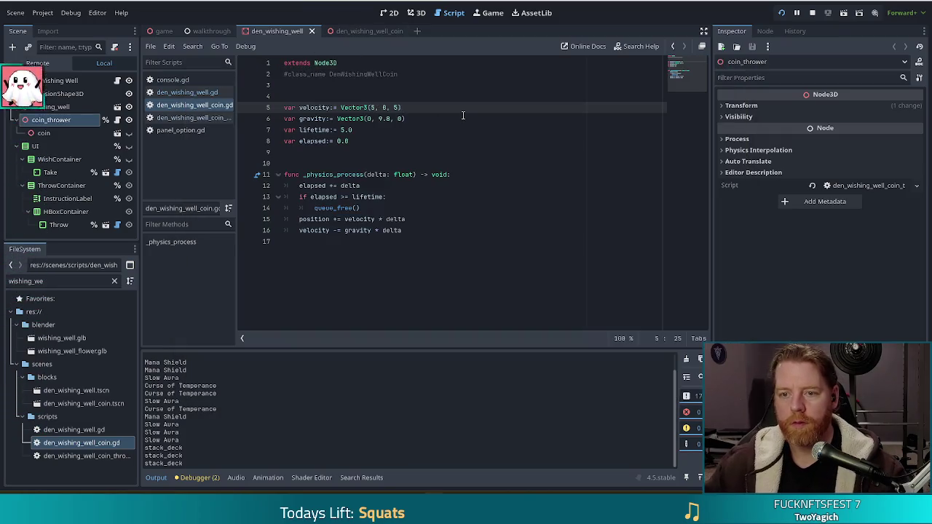
{"action": "key", "text": "alt+Tab"}
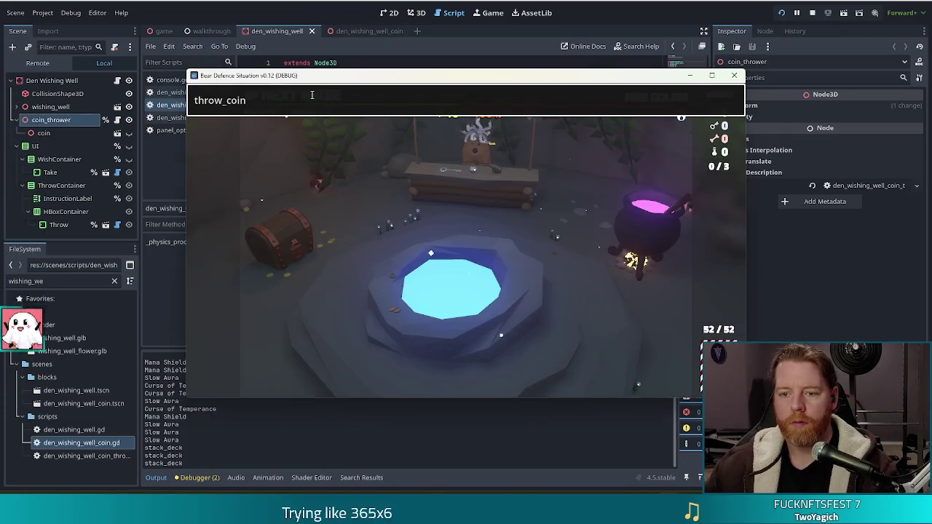
{"action": "key", "text": "alt+Tab"}
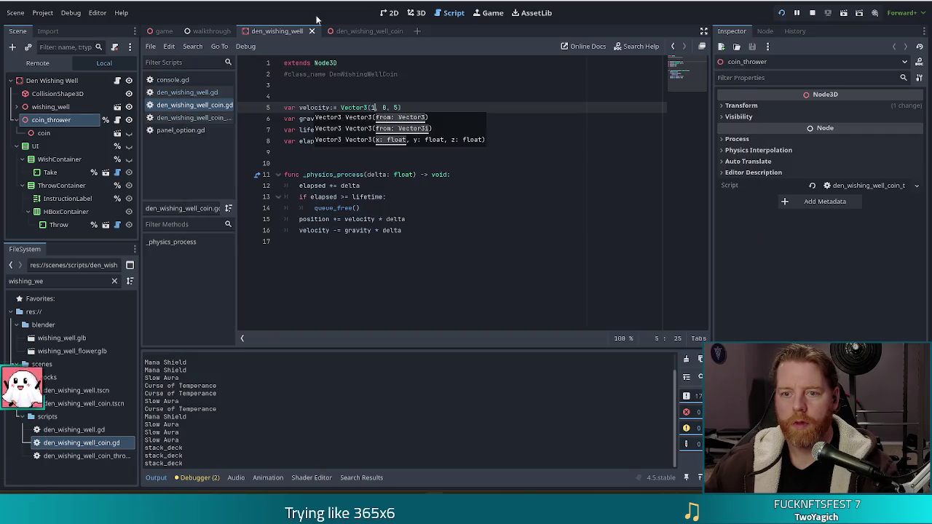
{"action": "left_click", "coordinate": [395, 107]}
{"action": "type", "text": "-"}
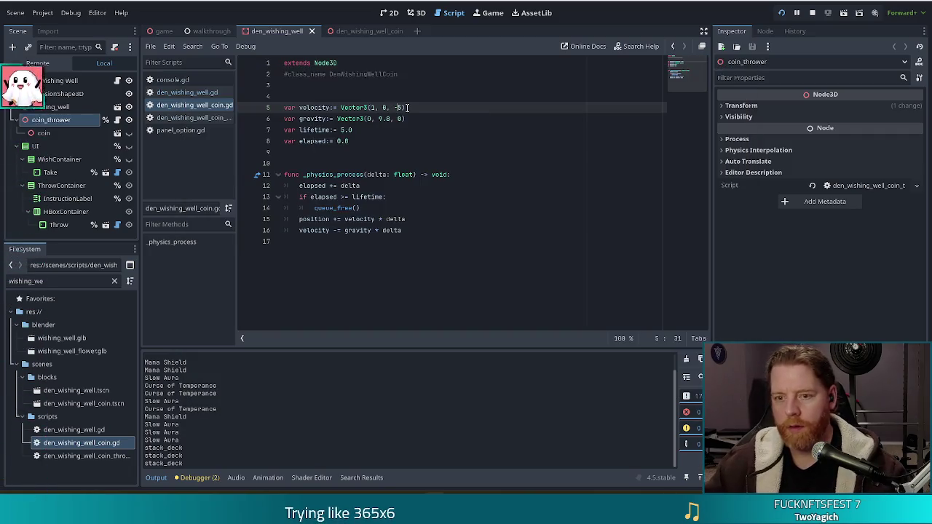
{"action": "key", "text": "alt+Tab"}
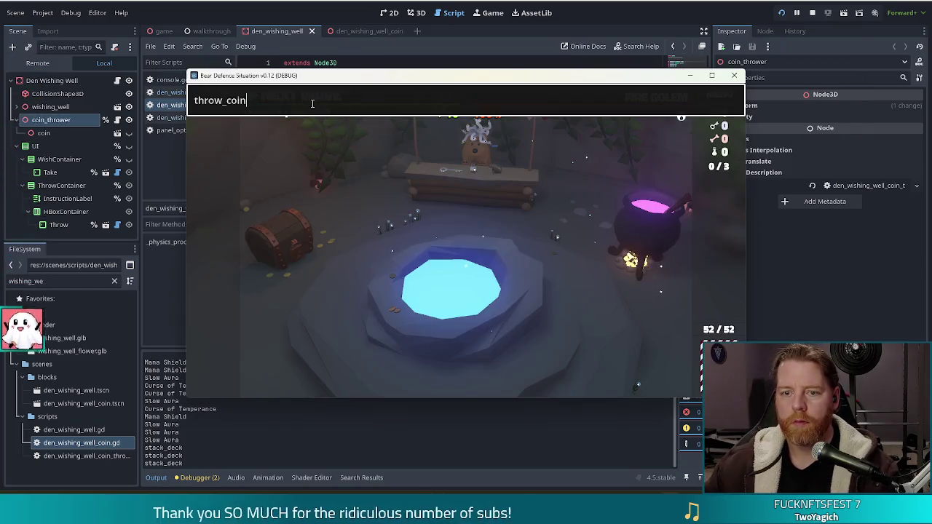
{"action": "key", "text": "alt+Tab"}
{"action": "right_click", "coordinate": [376, 112]}
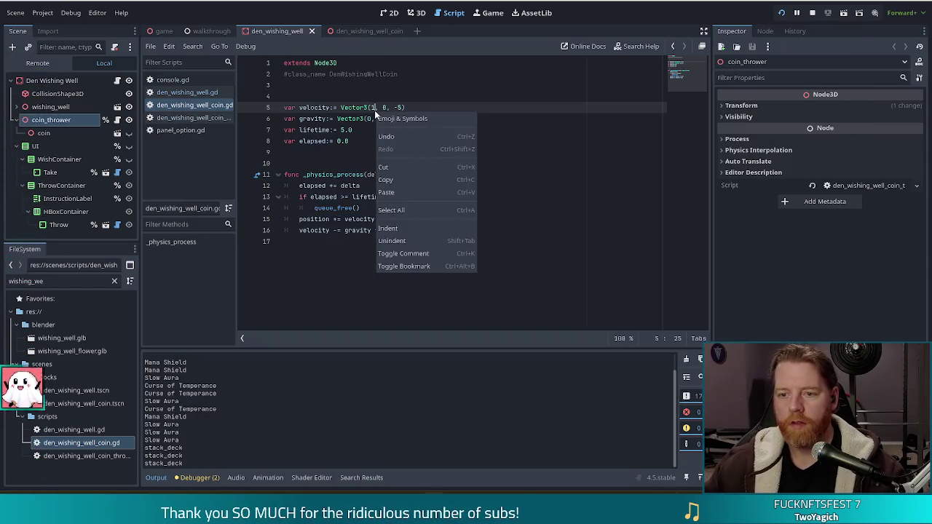
{"action": "key", "text": "Escape"}
{"action": "type", "text": "5"}
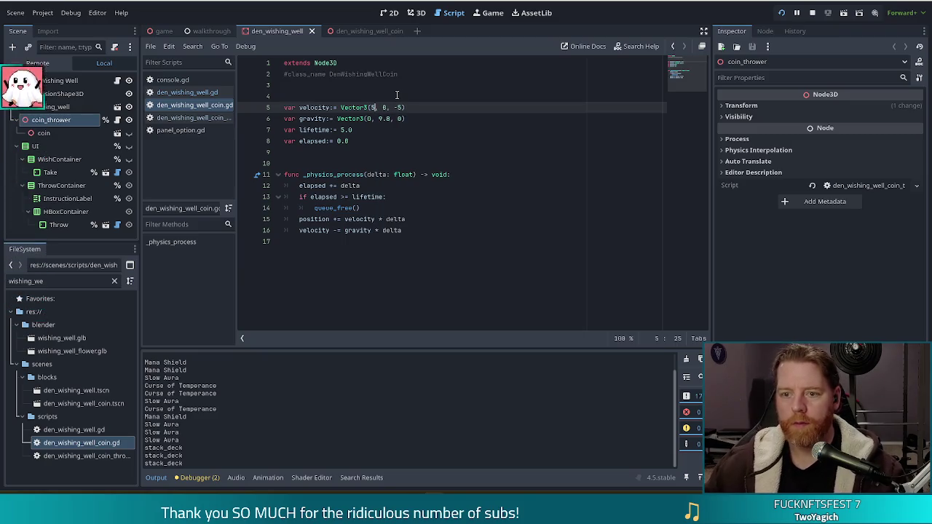
{"action": "key", "text": "alt+Tab"}
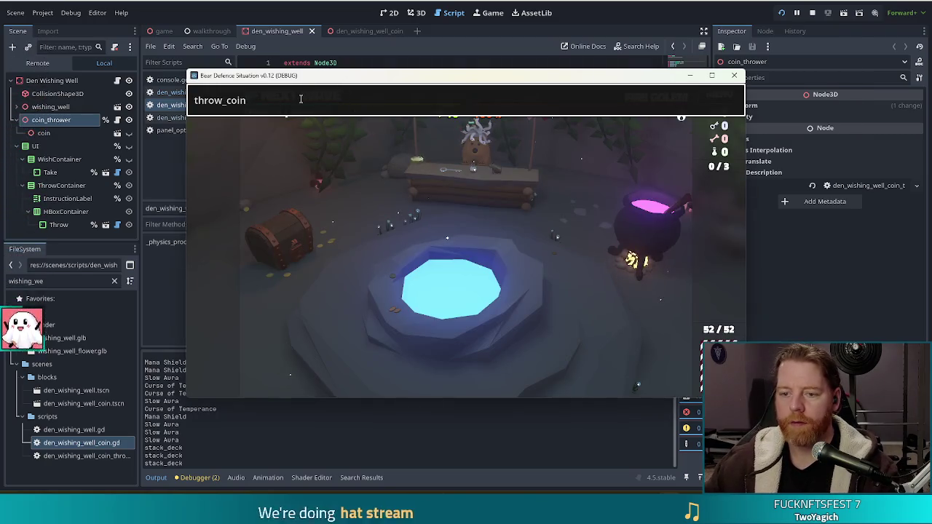
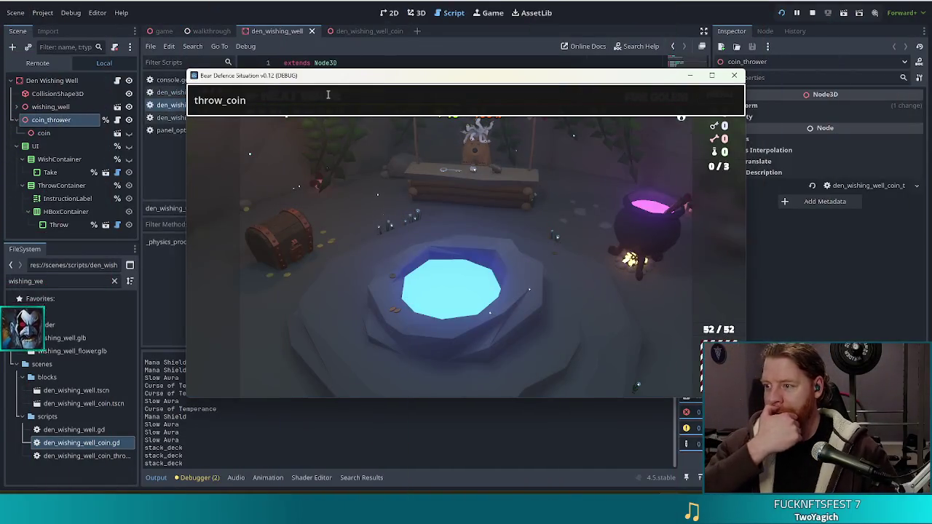
Step: Open the bear's shop offering Key, Bottle and Venture Capytalist
{"action": "right_click", "coordinate": [329, 95]}
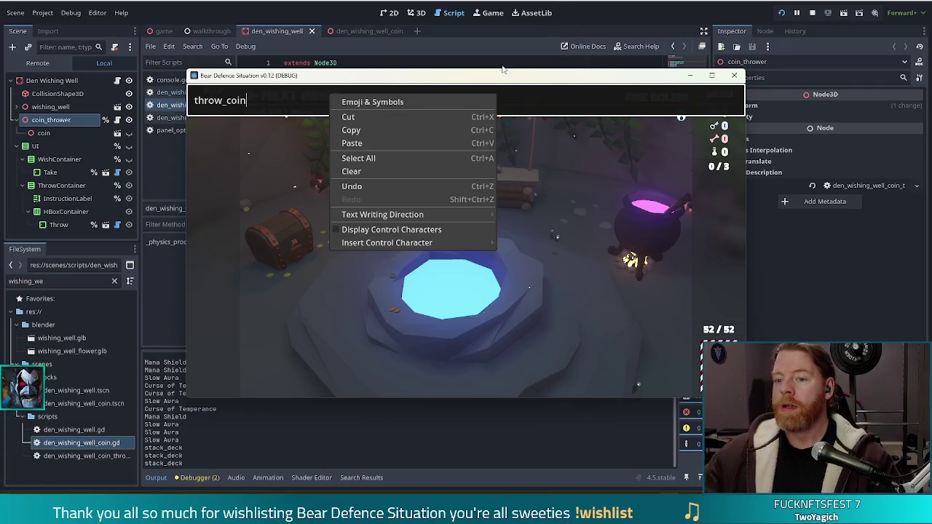
{"action": "left_click", "coordinate": [550, 146]}
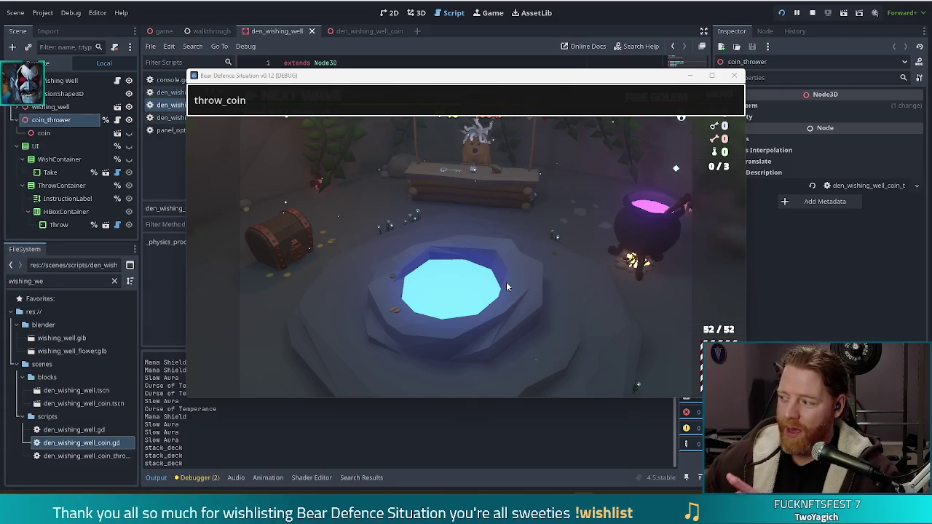
{"action": "left_click", "coordinate": [466, 195]}
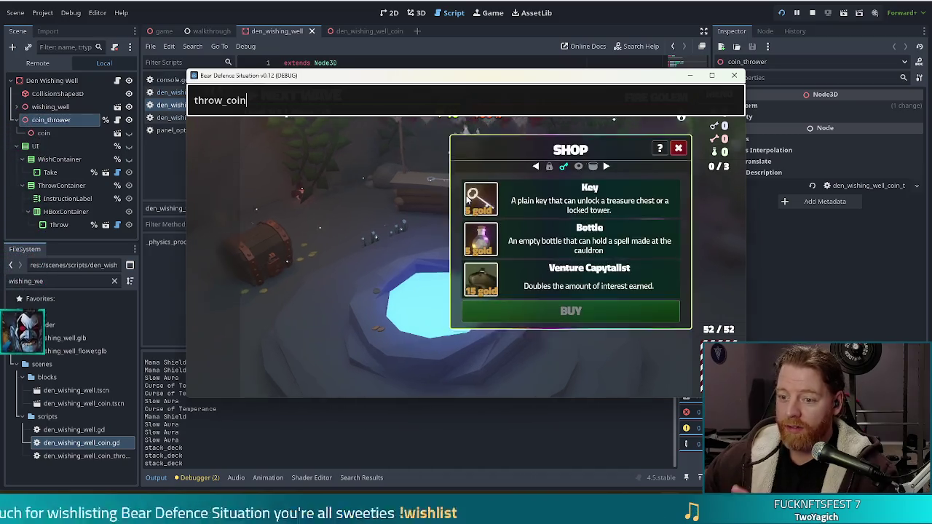
Step: Bring the bear's stall into view with the Shop panel still listing its items
{"action": "left_click", "coordinate": [711, 75]}
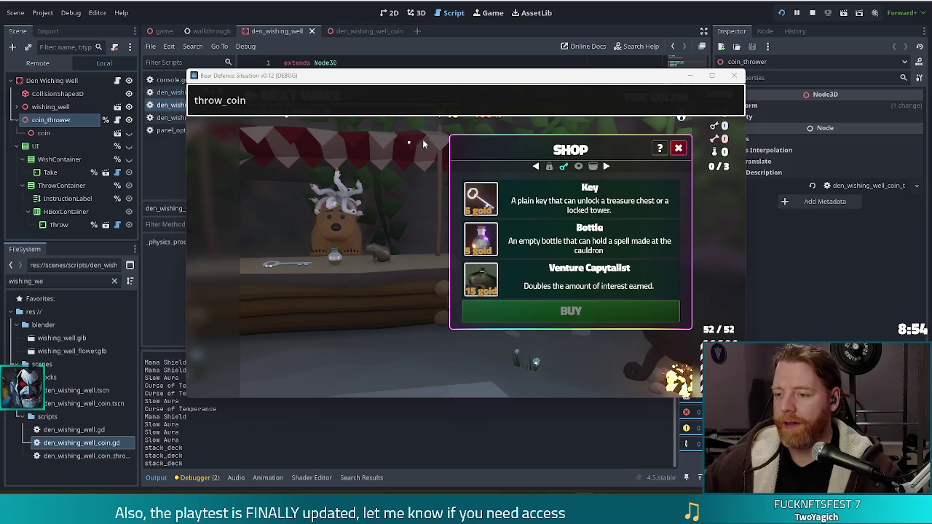
{"action": "mouse_move", "coordinate": [712, 76]}
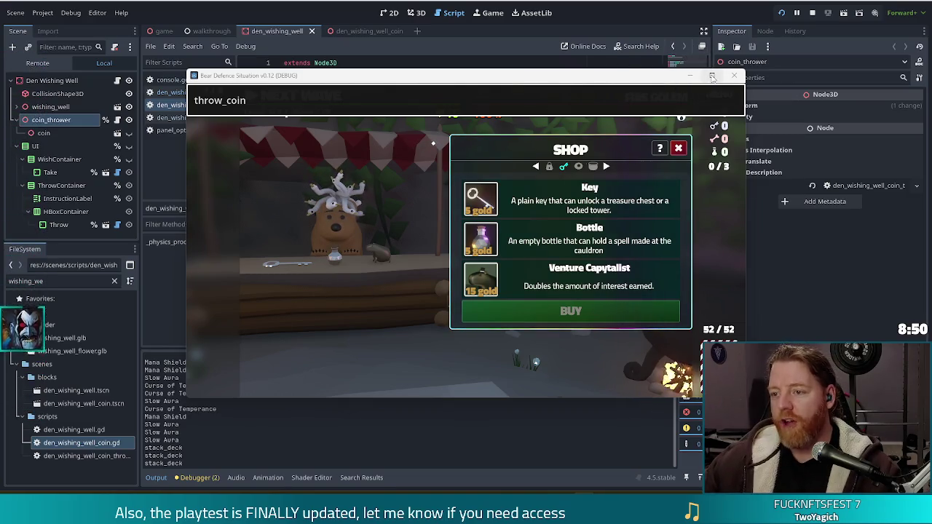
Step: Maximize the game window and select all of the throw_coin text in the console
{"action": "left_click", "coordinate": [712, 75]}
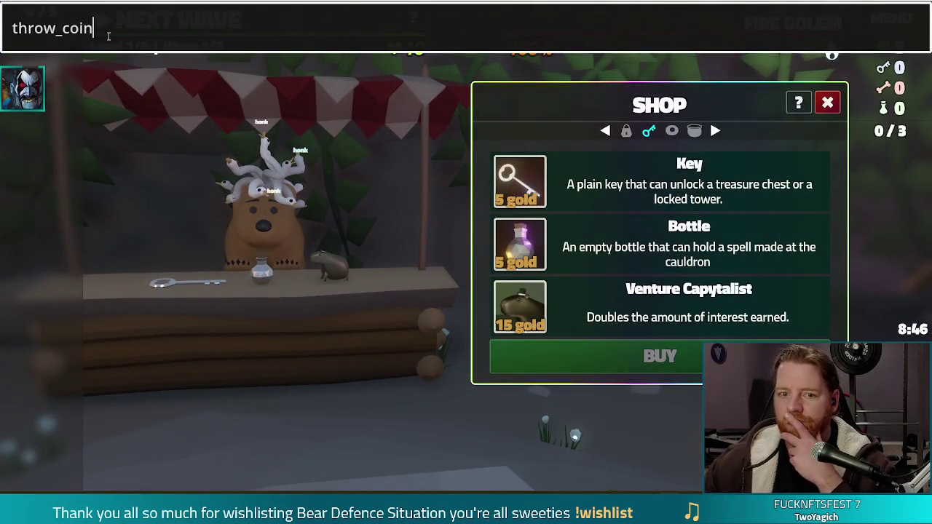
{"action": "key", "text": "ctrl+a"}
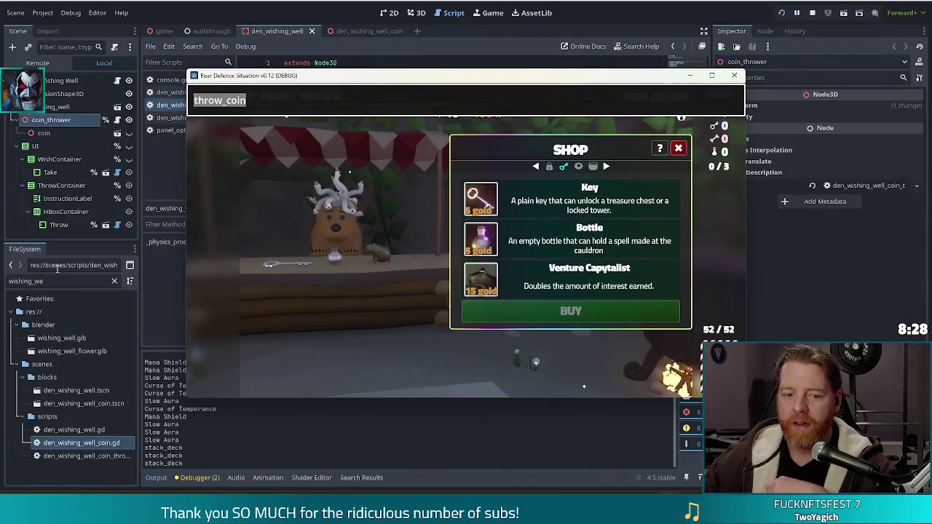
{"action": "left_click", "coordinate": [62, 280]}
{"action": "left_click_drag", "start_coordinate": [62, 280], "coordinate": [2, 270]}
{"action": "type", "text": "capy"}
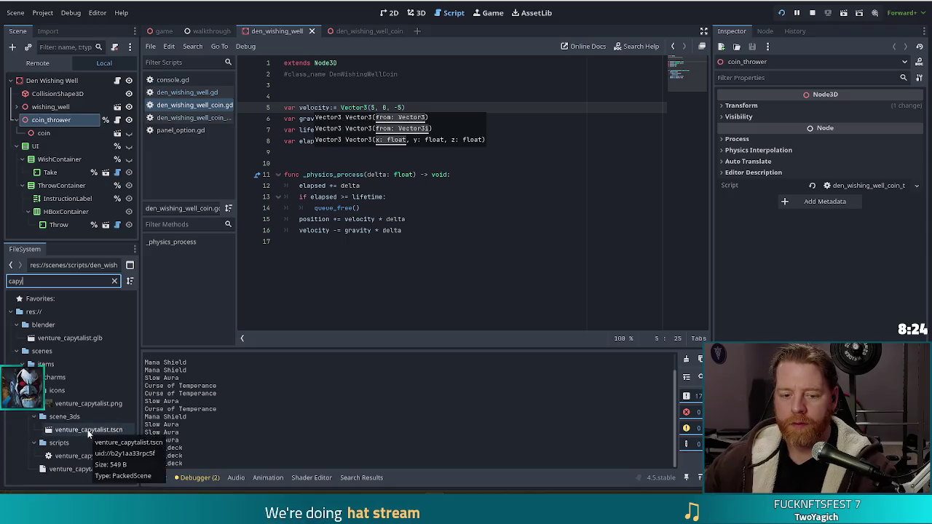
{"action": "left_click", "coordinate": [94, 468]}
{"action": "left_click", "coordinate": [114, 281]}
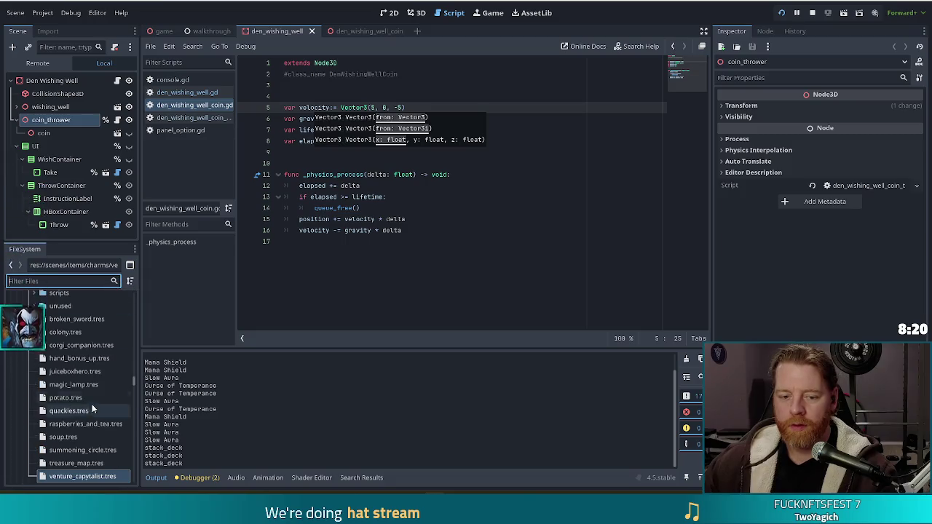
{"action": "scroll", "coordinate": [80, 393], "scroll_direction": "up", "scroll_amount": 5}
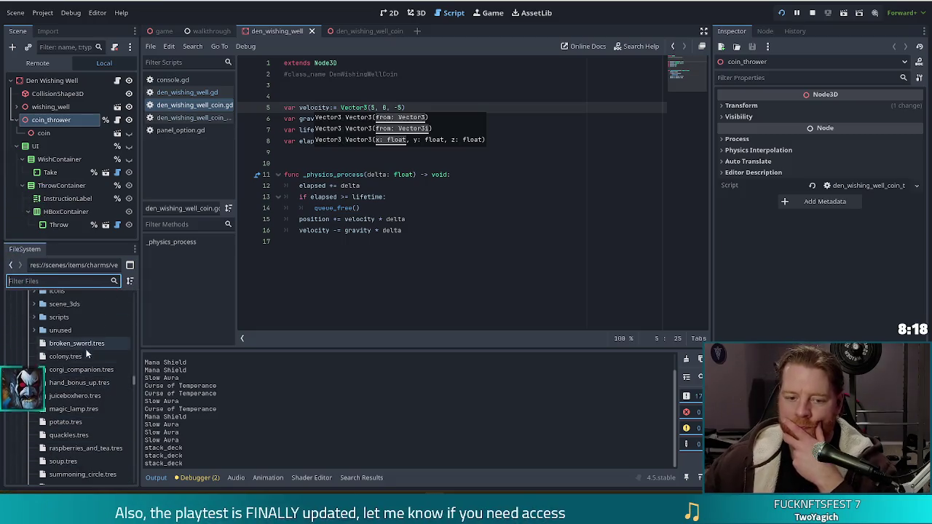
{"action": "scroll", "coordinate": [83, 384], "scroll_direction": "down", "scroll_amount": 2}
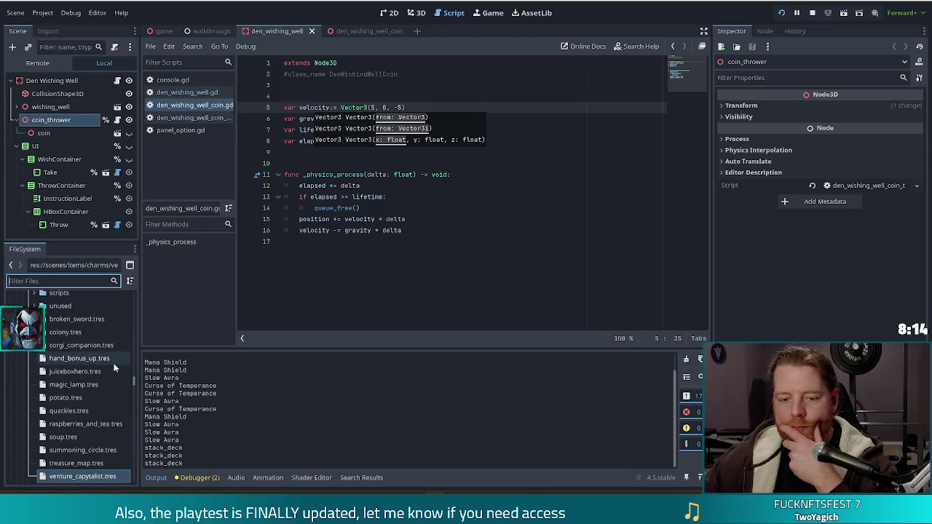
{"action": "scroll", "coordinate": [113, 363], "scroll_direction": "down", "scroll_amount": 2}
{"action": "left_click", "coordinate": [86, 362]}
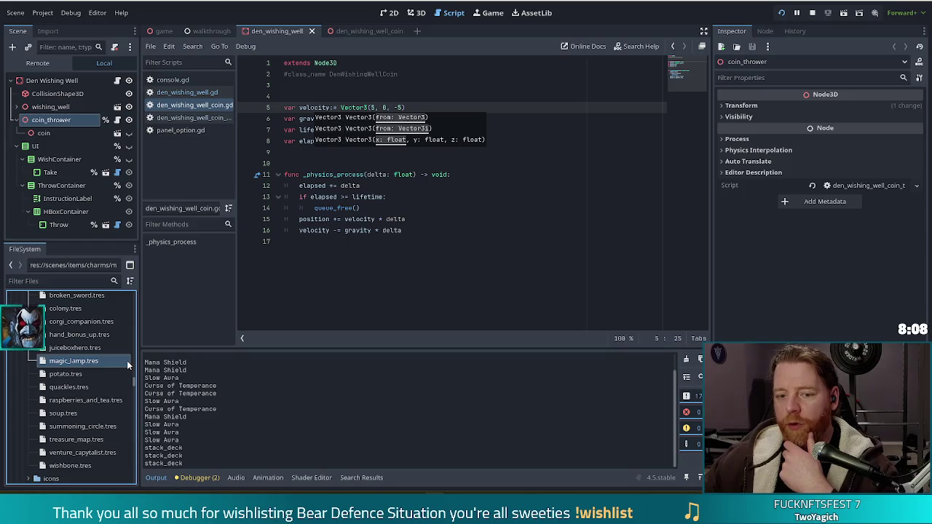
{"action": "left_click", "coordinate": [70, 374]}
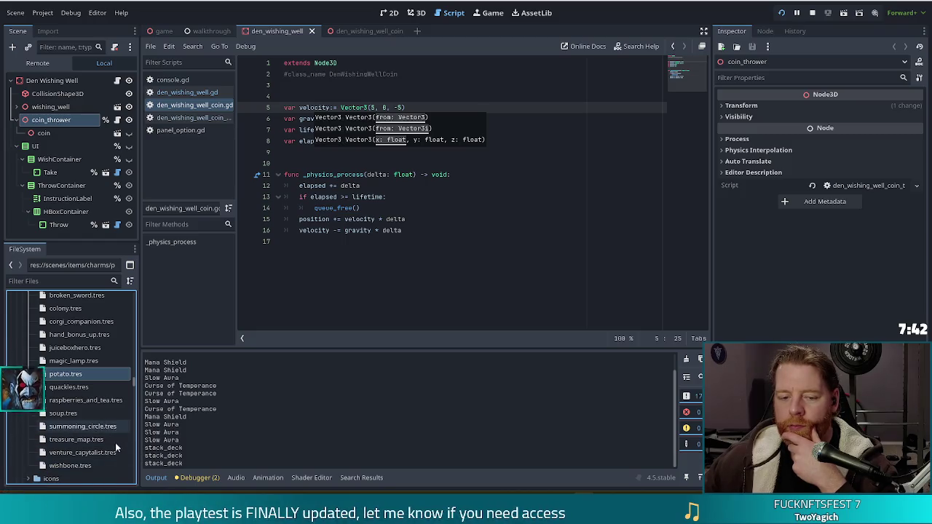
{"action": "scroll", "coordinate": [102, 403], "scroll_direction": "down", "scroll_amount": 3}
{"action": "left_click", "coordinate": [89, 380]}
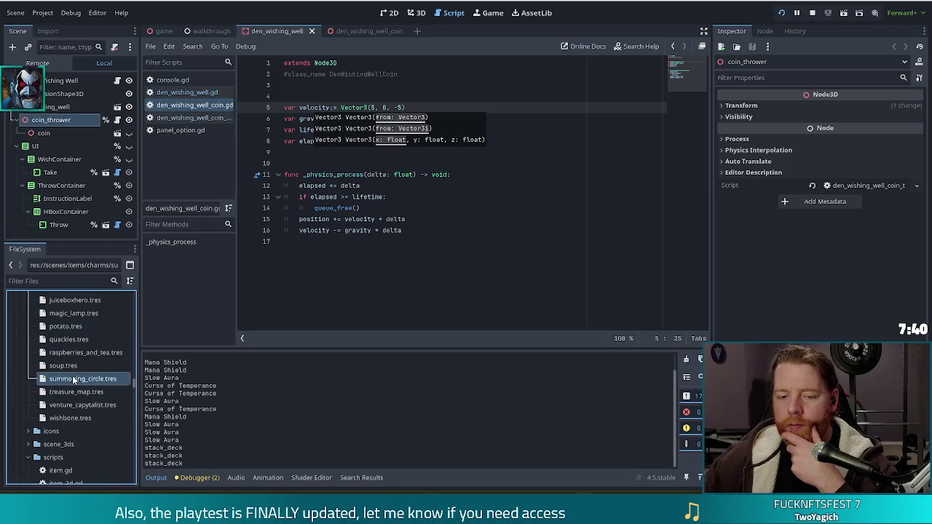
{"action": "scroll", "coordinate": [76, 406], "scroll_direction": "down", "scroll_amount": 5}
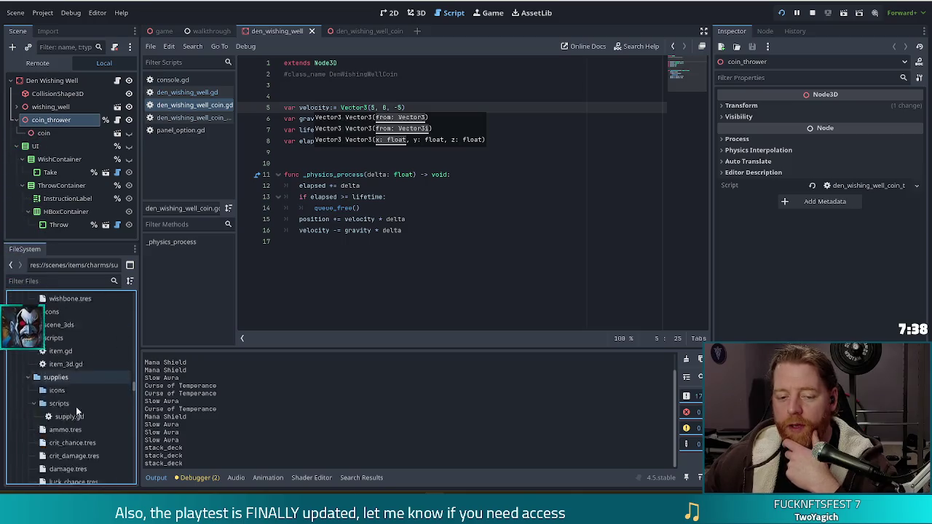
{"action": "scroll", "coordinate": [75, 407], "scroll_direction": "up", "scroll_amount": 5}
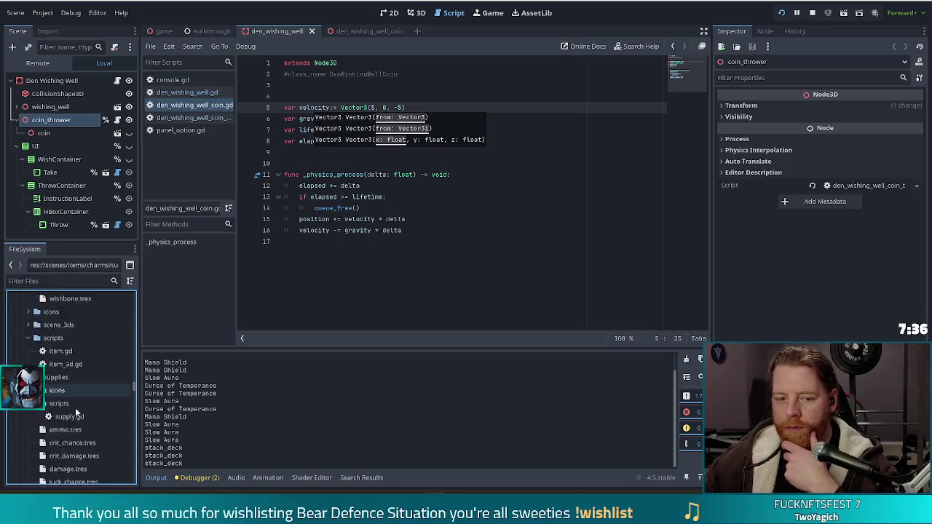
{"action": "scroll", "coordinate": [75, 407], "scroll_direction": "up", "scroll_amount": 4}
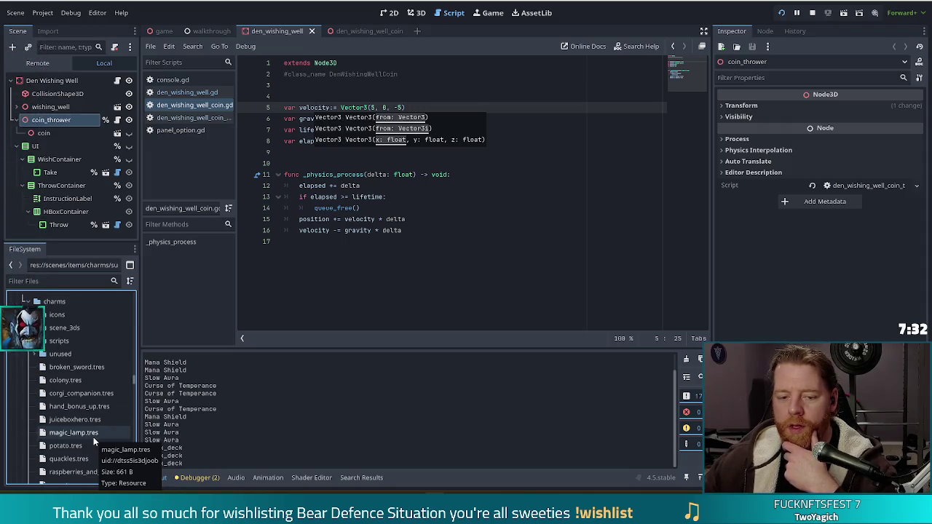
{"action": "scroll", "coordinate": [93, 440], "scroll_direction": "down", "scroll_amount": 1}
{"action": "scroll", "coordinate": [109, 412], "scroll_direction": "up", "scroll_amount": 1}
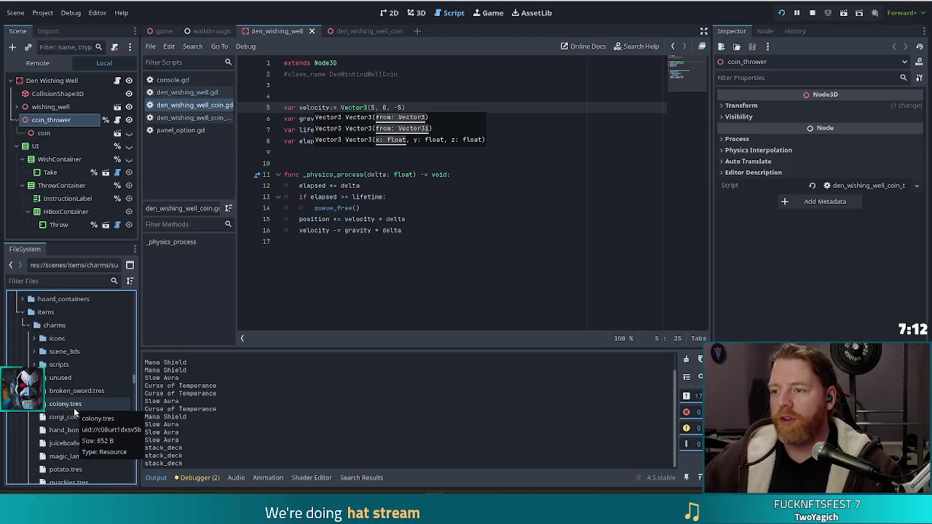
Step: Return to the debug game and submit the throw_coin console command
{"action": "key", "text": "alt+Tab"}
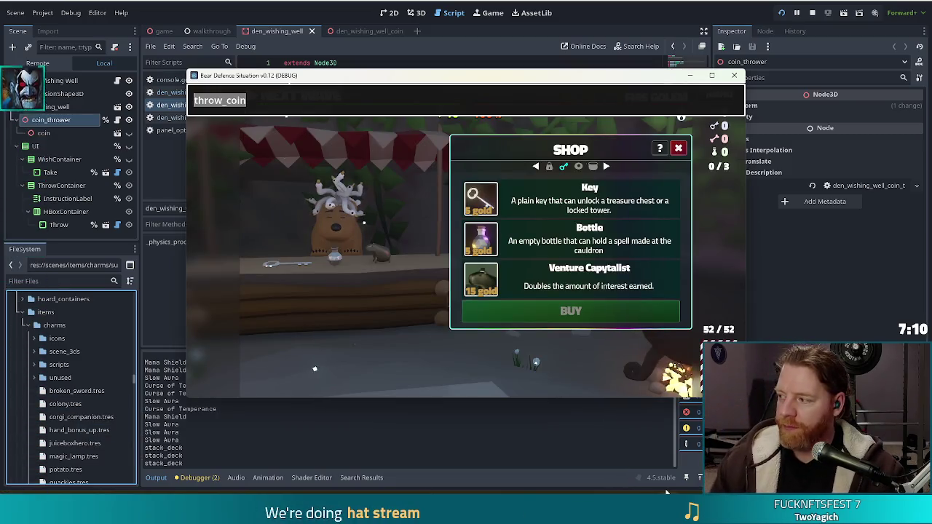
{"action": "left_click", "coordinate": [296, 101]}
{"action": "key", "text": "Return"}
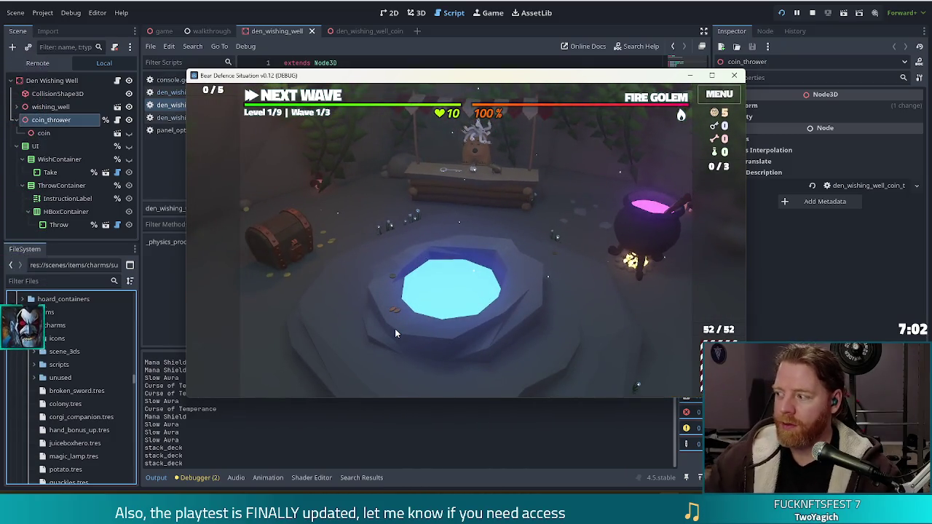
Step: Throw coins into the wishing well to reveal Training Wheels, Better Than Nothing and Heart of Frost
{"action": "left_click", "coordinate": [506, 288]}
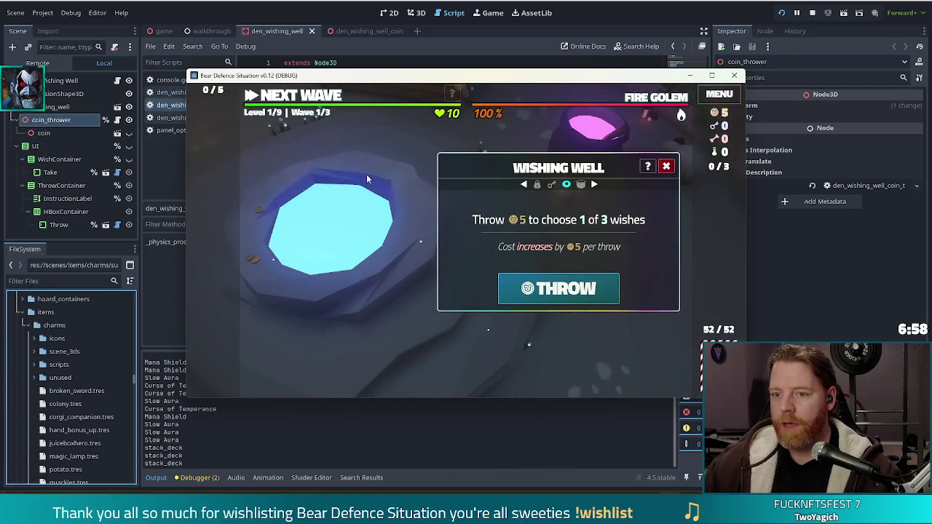
{"action": "left_click", "coordinate": [557, 289]}
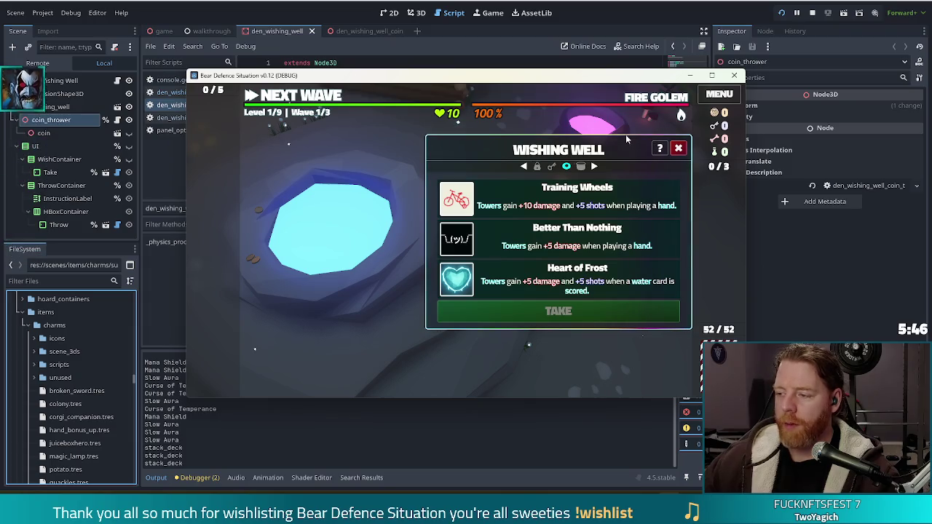
Step: Close the wish offer unclaimed, enter throw_coin in the console, and stop the game with F8
{"action": "mouse_move", "coordinate": [545, 92]}
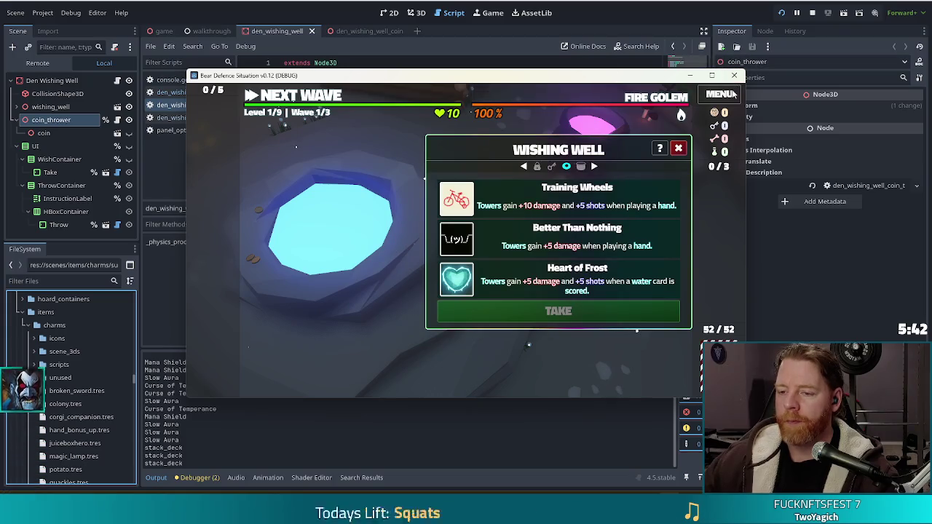
{"action": "left_click", "coordinate": [678, 148]}
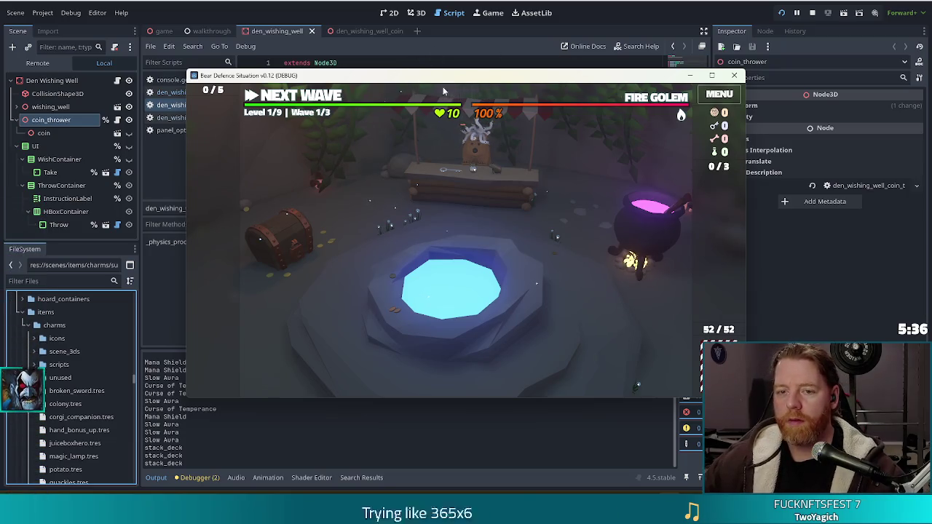
{"action": "key", "text": "grave"}
{"action": "type", "text": "throw_coin"}
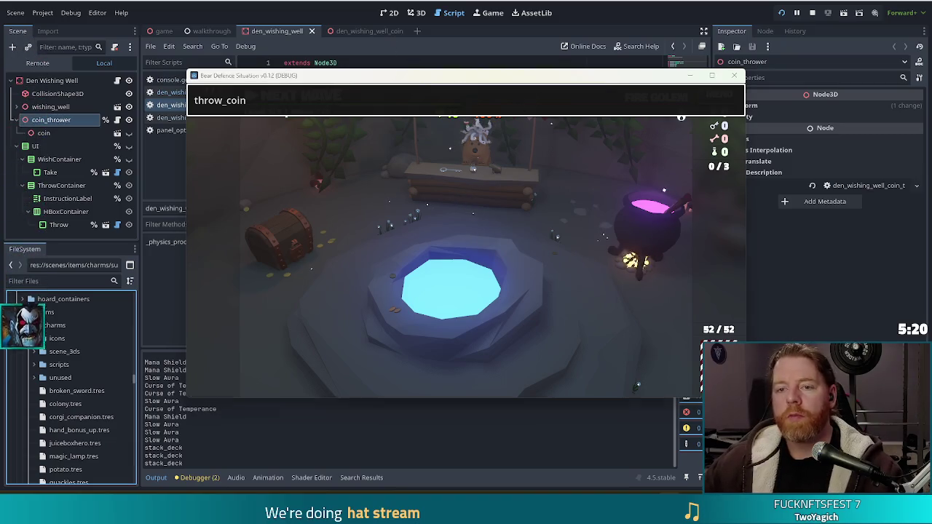
{"action": "key", "text": "F8"}
{"action": "left_click", "coordinate": [374, 108]}
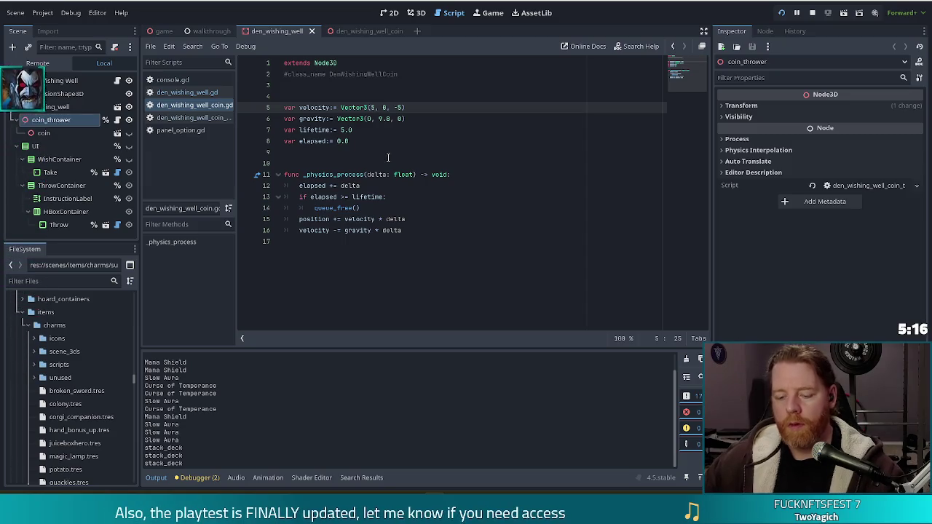
Step: Change line 5's velocity from Vector3(5, 0, -5) to Vector3(4, 0, -5)
{"action": "key", "text": "BackSpace"}
{"action": "type", "text": "4"}
{"action": "key", "text": "Right"}
{"action": "key", "text": "Right"}
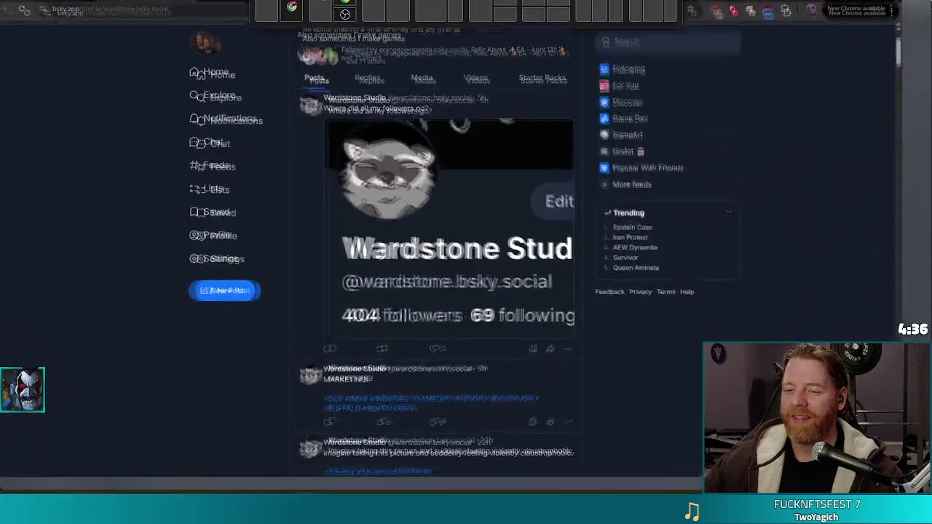
Step: Scroll the studio's Bluesky profile and like the MARKETING! and 'Where did all my followers go?' posts
{"action": "scroll", "coordinate": [427, 294], "scroll_direction": "down", "scroll_amount": 2}
{"action": "scroll", "coordinate": [427, 294], "scroll_direction": "up", "scroll_amount": 3}
{"action": "scroll", "coordinate": [428, 294], "scroll_direction": "down", "scroll_amount": 2}
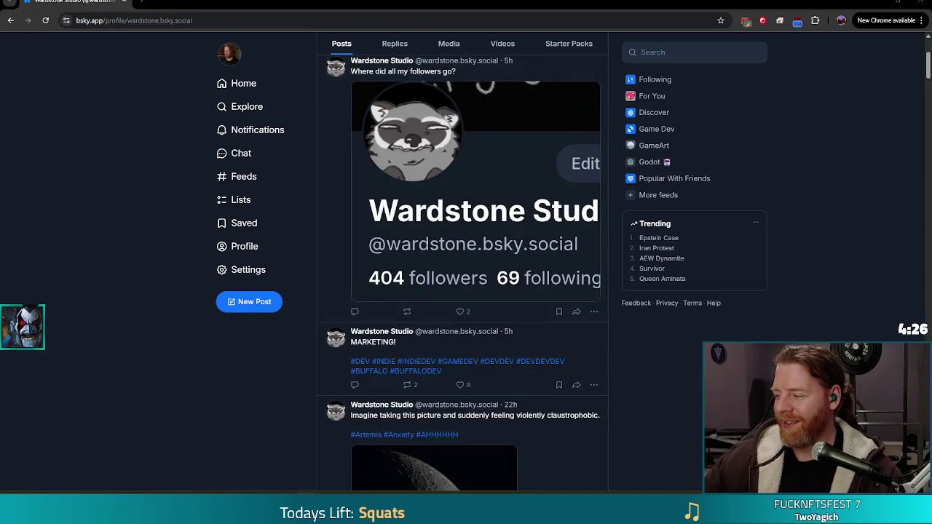
{"action": "scroll", "coordinate": [369, 395], "scroll_direction": "down", "scroll_amount": 1}
{"action": "scroll", "coordinate": [323, 358], "scroll_direction": "up", "scroll_amount": 1}
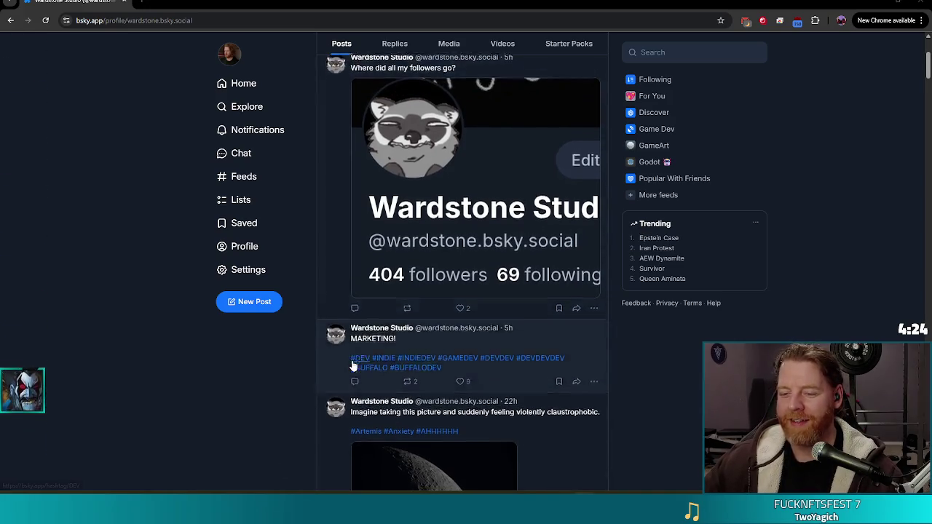
{"action": "scroll", "coordinate": [357, 359], "scroll_direction": "down", "scroll_amount": 3}
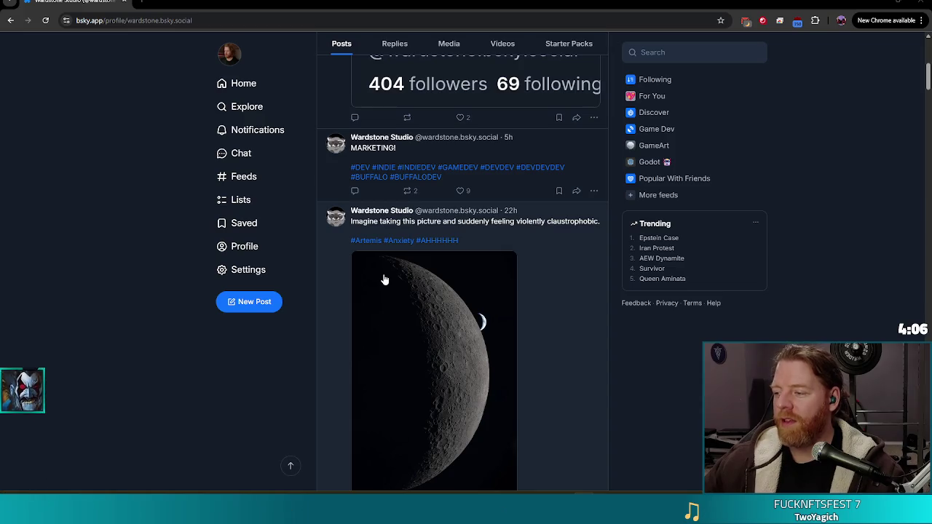
{"action": "left_click", "coordinate": [459, 191]}
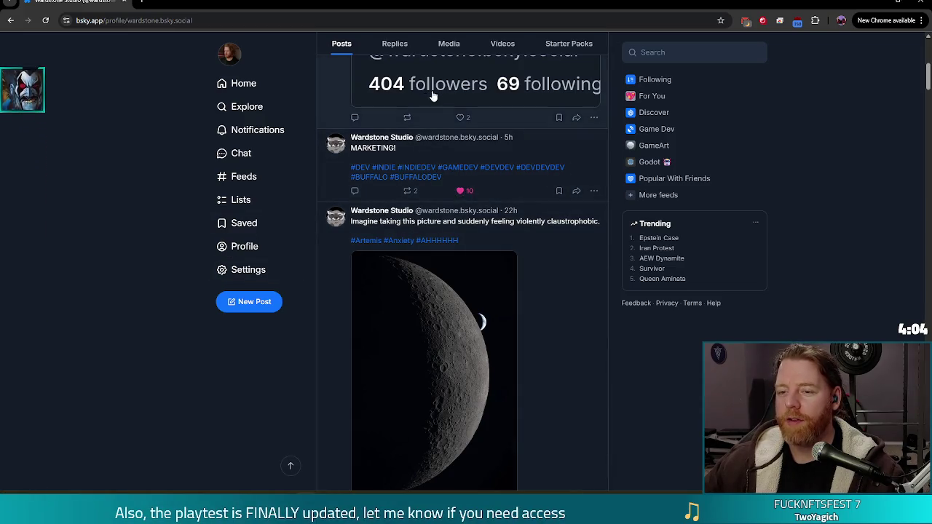
{"action": "left_click", "coordinate": [461, 118]}
Step: Like the moon photo post, return to the top, and drag the browser off screen
{"action": "scroll", "coordinate": [331, 262], "scroll_direction": "up", "scroll_amount": 4}
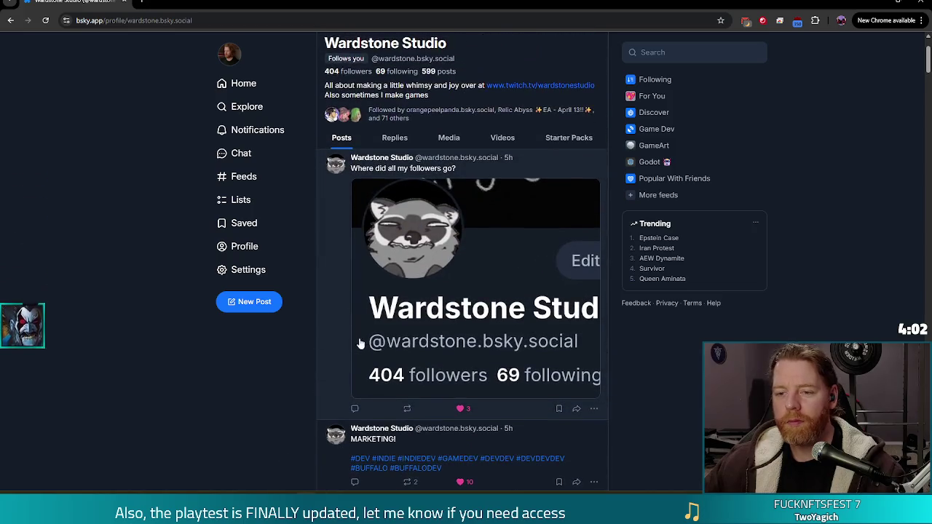
{"action": "scroll", "coordinate": [351, 349], "scroll_direction": "down", "scroll_amount": 3}
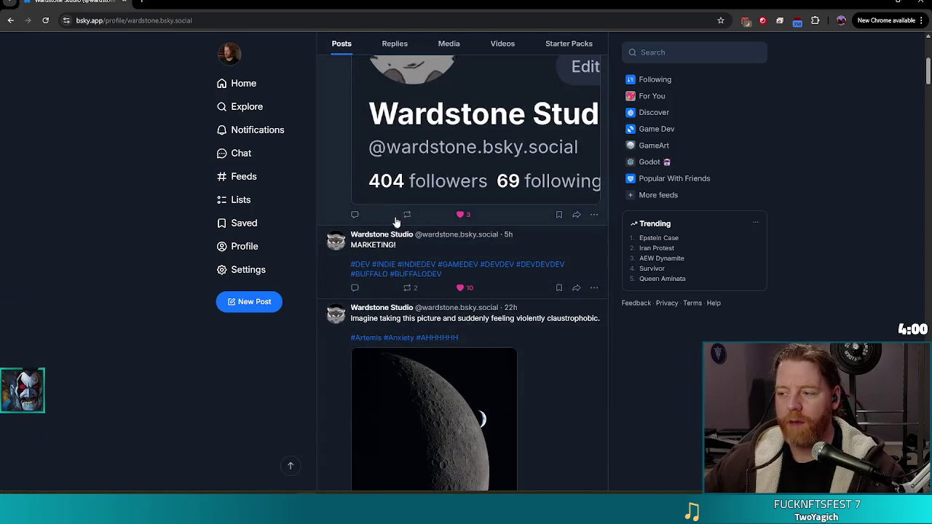
{"action": "mouse_move", "coordinate": [378, 234]}
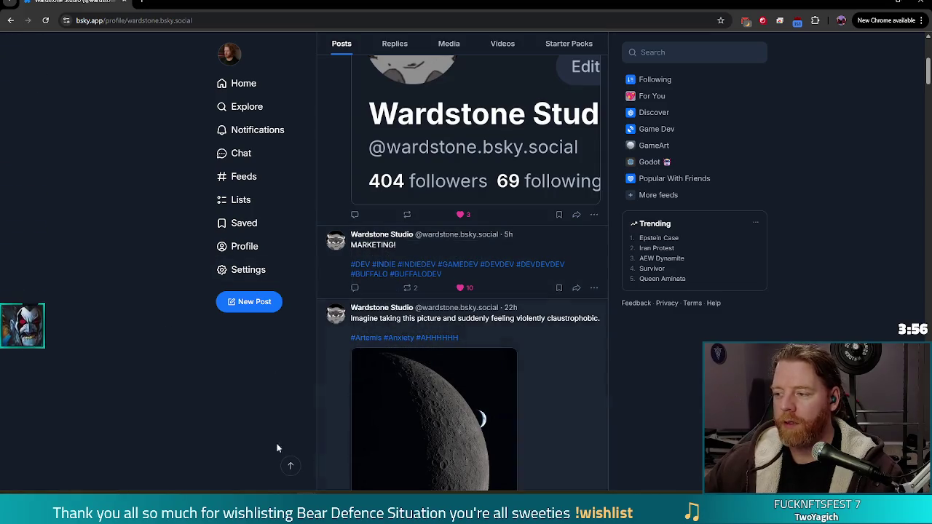
{"action": "scroll", "coordinate": [243, 376], "scroll_direction": "down", "scroll_amount": 2}
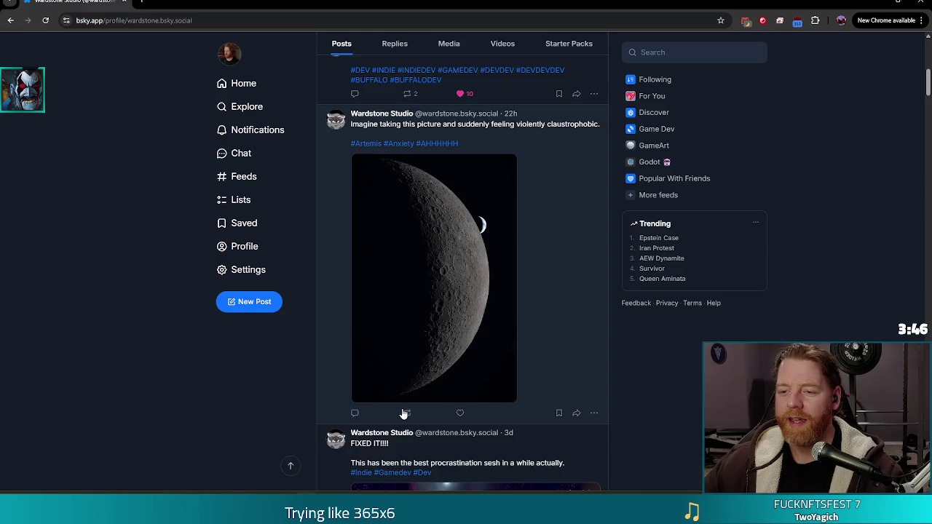
{"action": "left_click", "coordinate": [460, 413]}
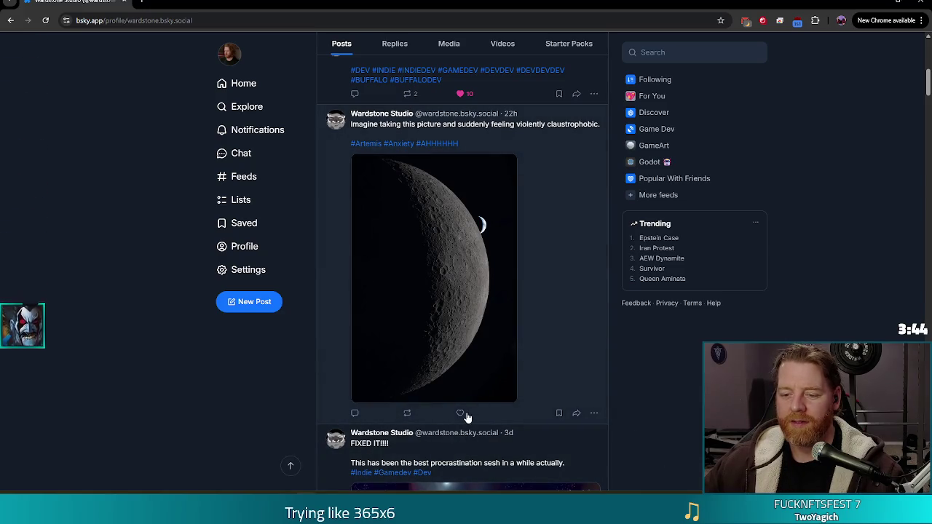
{"action": "scroll", "coordinate": [327, 377], "scroll_direction": "up", "scroll_amount": 1}
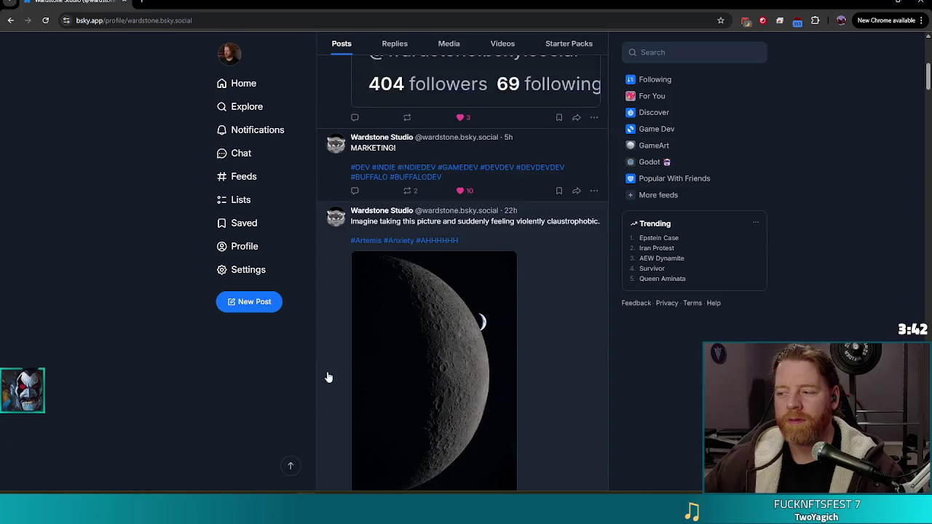
{"action": "scroll", "coordinate": [334, 377], "scroll_direction": "up", "scroll_amount": 2}
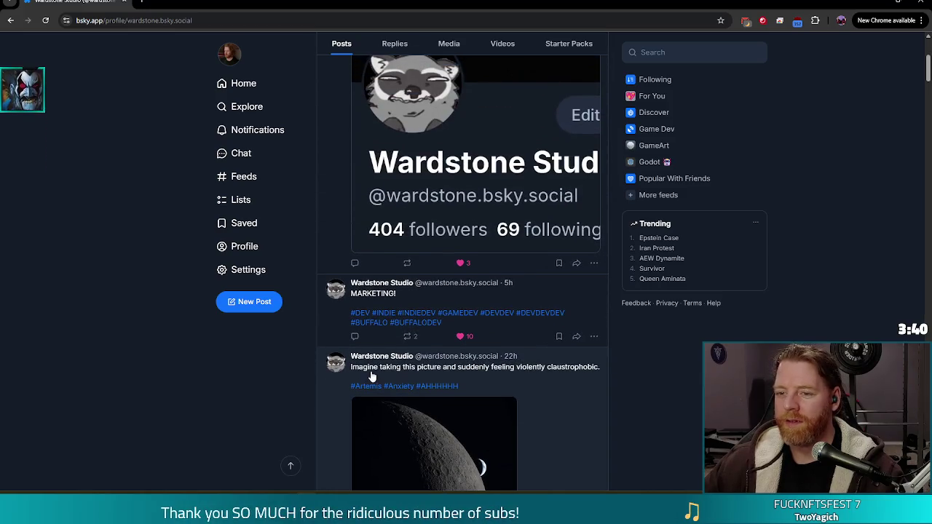
{"action": "scroll", "coordinate": [270, 366], "scroll_direction": "up", "scroll_amount": 3}
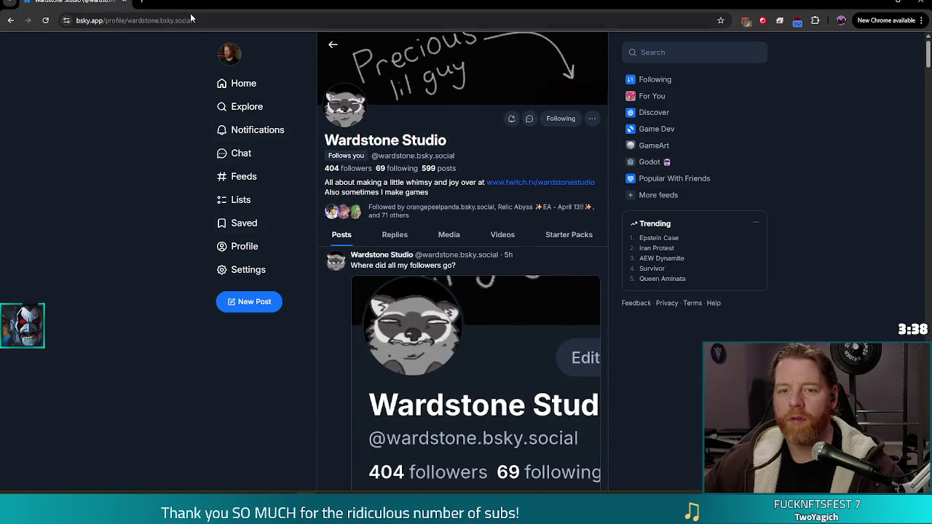
{"action": "left_click", "coordinate": [199, 20]}
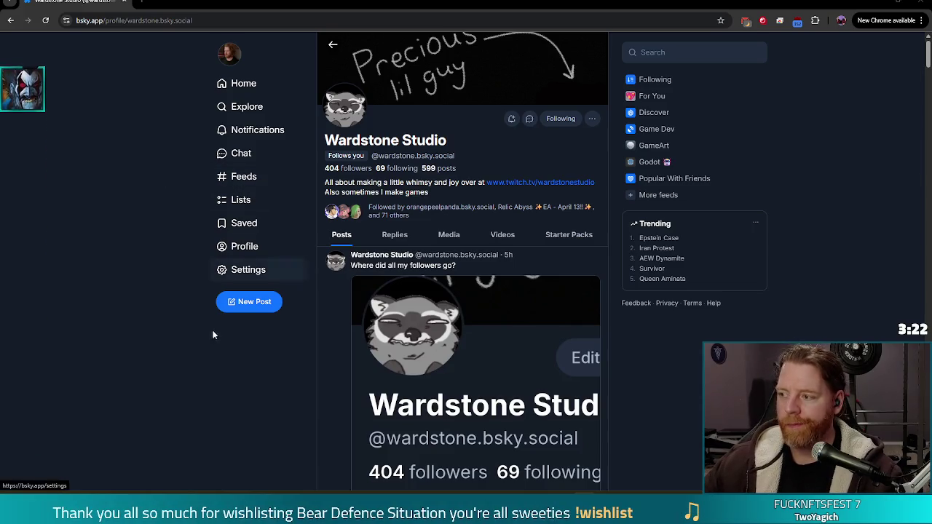
{"action": "left_click_drag", "start_coordinate": [89, 2], "coordinate": [930, 2]}
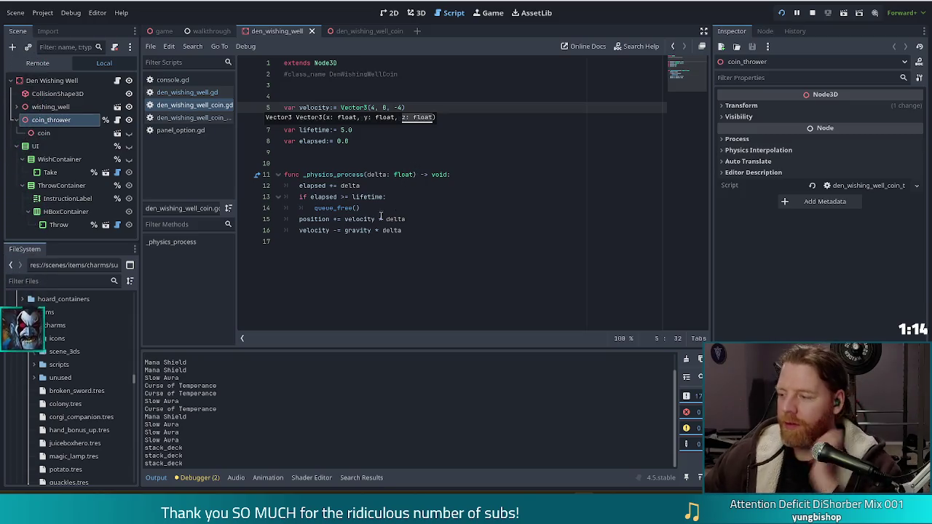
Step: Change the velocity's first value from 4 to 3 on line 5 of den_wishing_well_coin.gd
{"action": "left_click", "coordinate": [448, 186]}
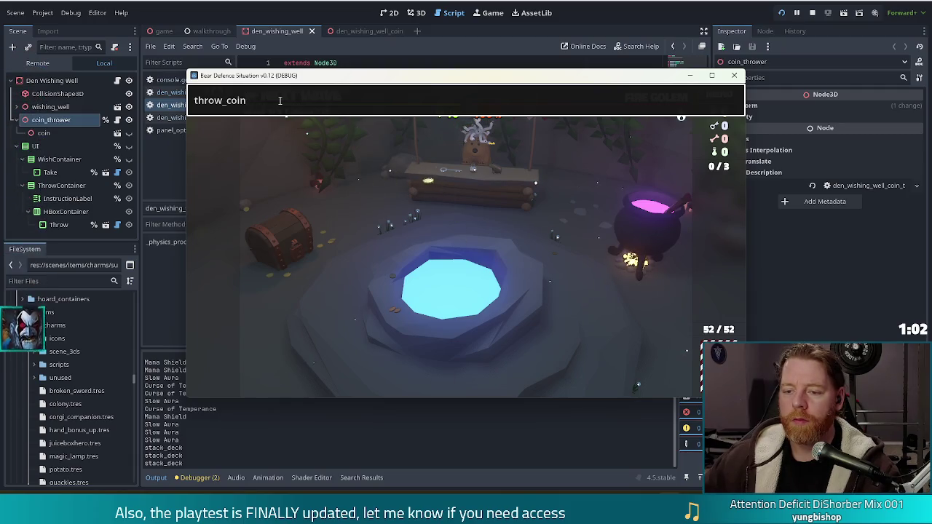
{"action": "key", "text": "alt+Tab"}
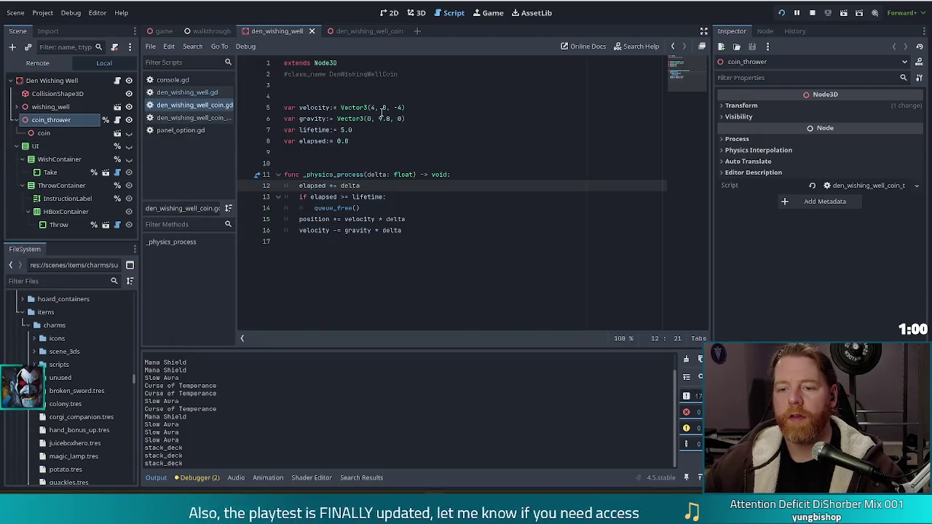
{"action": "left_click", "coordinate": [374, 107]}
{"action": "key", "text": "BackSpace"}
{"action": "type", "text": "3"}
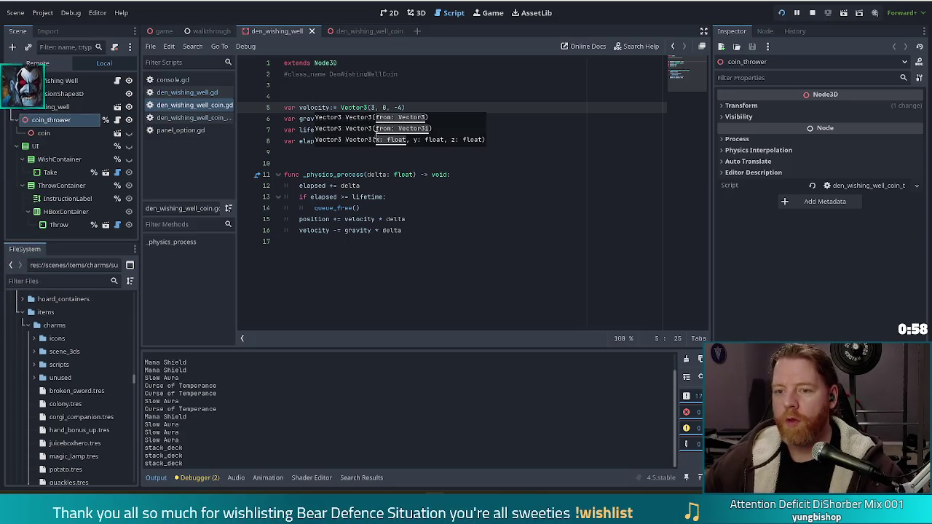
{"action": "left_click", "coordinate": [403, 107]}
{"action": "type", "text": "3"}
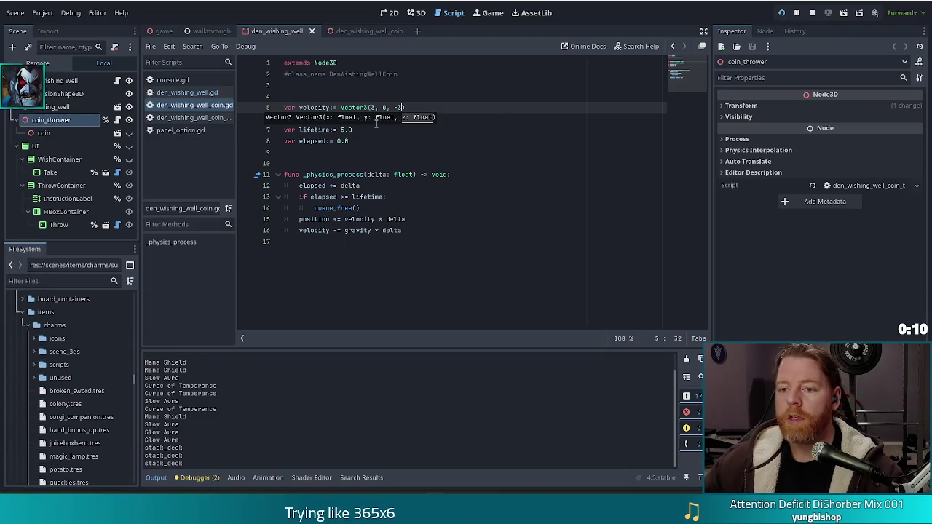
Step: Close the Vector3(3, 8, -3) parenthesis and save the coin script
{"action": "type", "text": ")"}
{"action": "key", "text": "ctrl+s"}
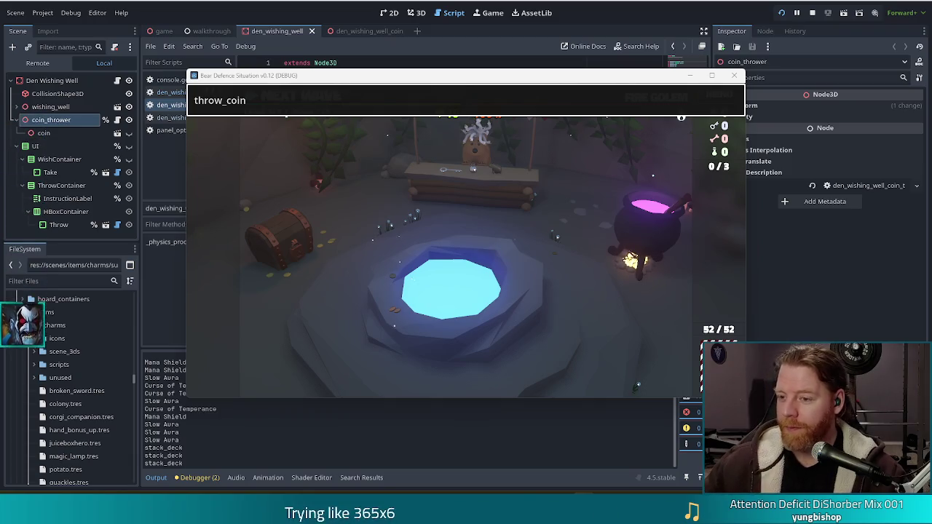
Step: Leave the debug game's throw_coin console and return to den_wishing_well_coin.gd, velocity Vector3(3, 8, -3)
{"action": "left_click", "coordinate": [297, 102]}
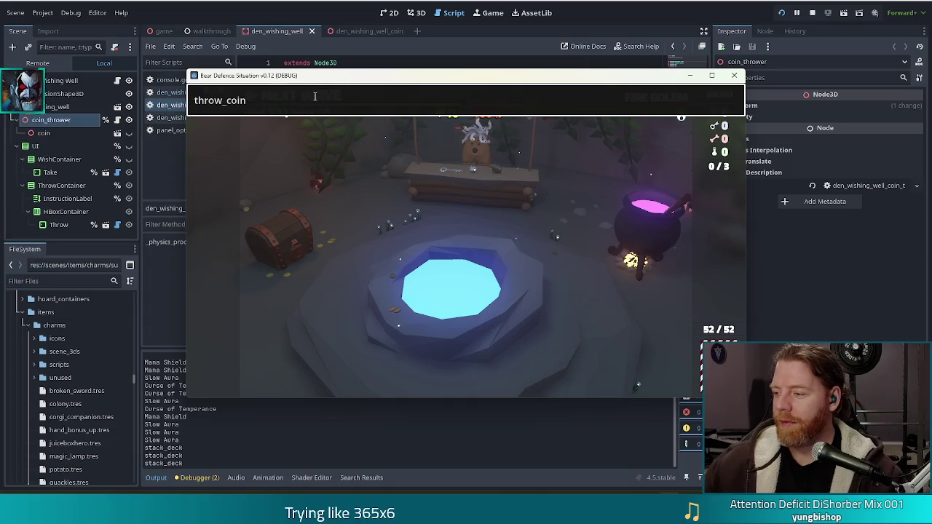
{"action": "left_click", "coordinate": [412, 109]}
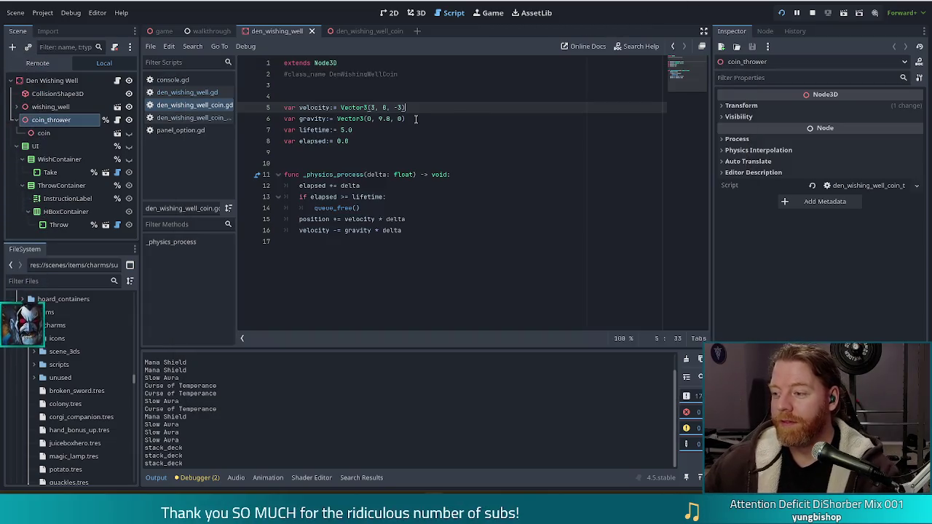
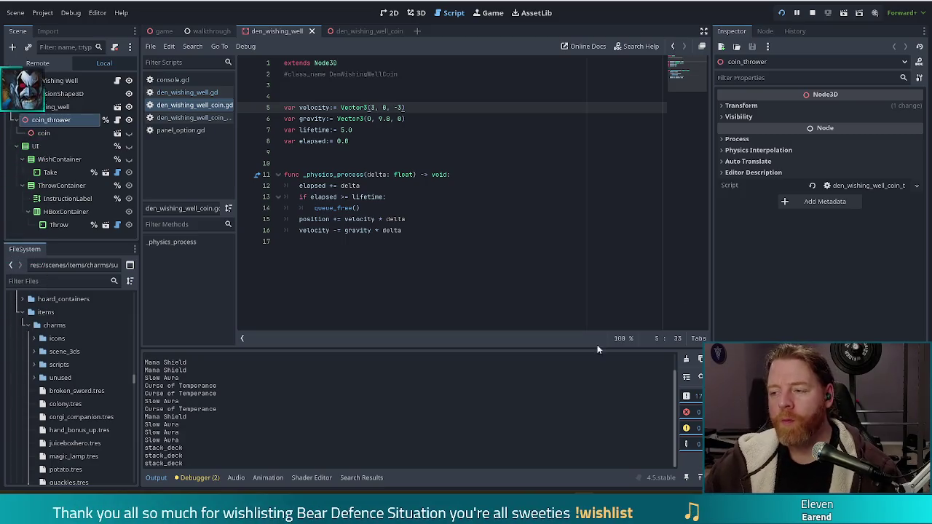
Step: Check the running game, then return to the coin script's velocity declaration line
{"action": "key", "text": "alt+Tab"}
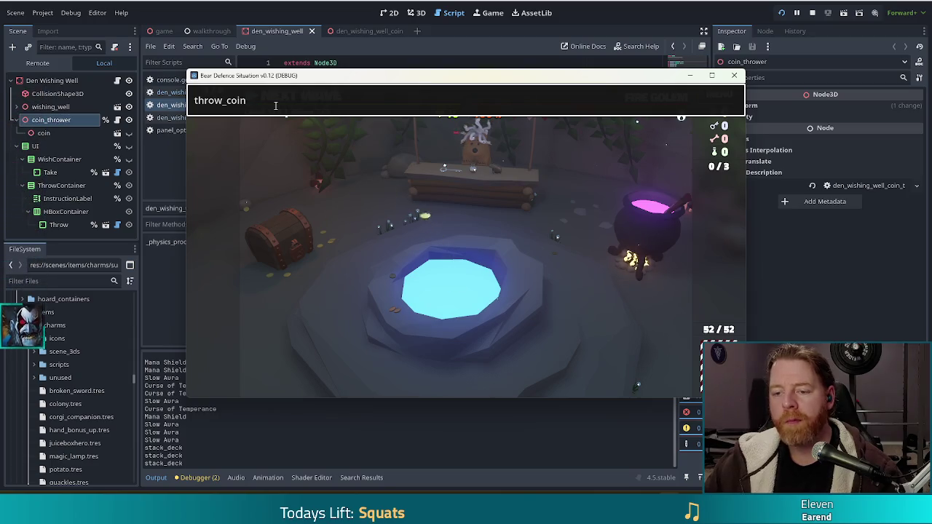
{"action": "key", "text": "alt+Tab"}
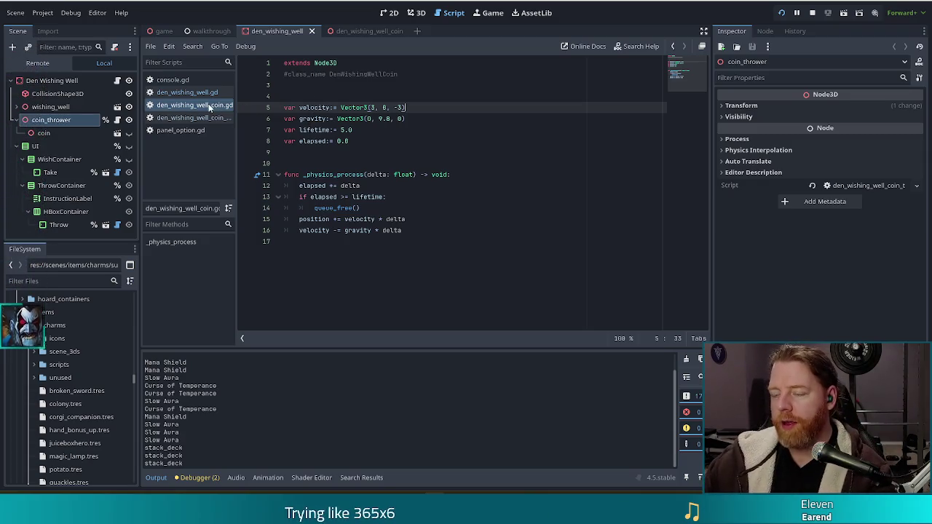
{"action": "key", "text": "shift+Home"}
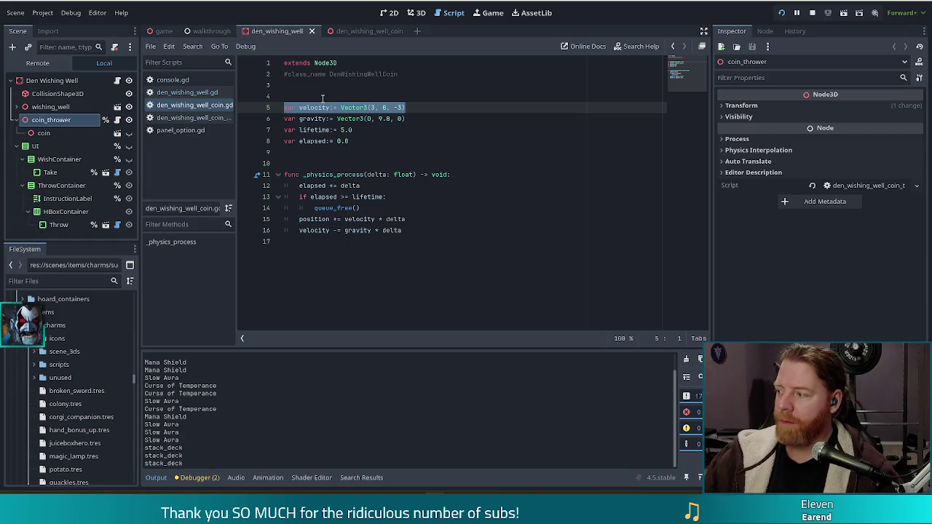
Step: Add a _ready() -> void function stub below the variable declarations
{"action": "left_click", "coordinate": [345, 153]}
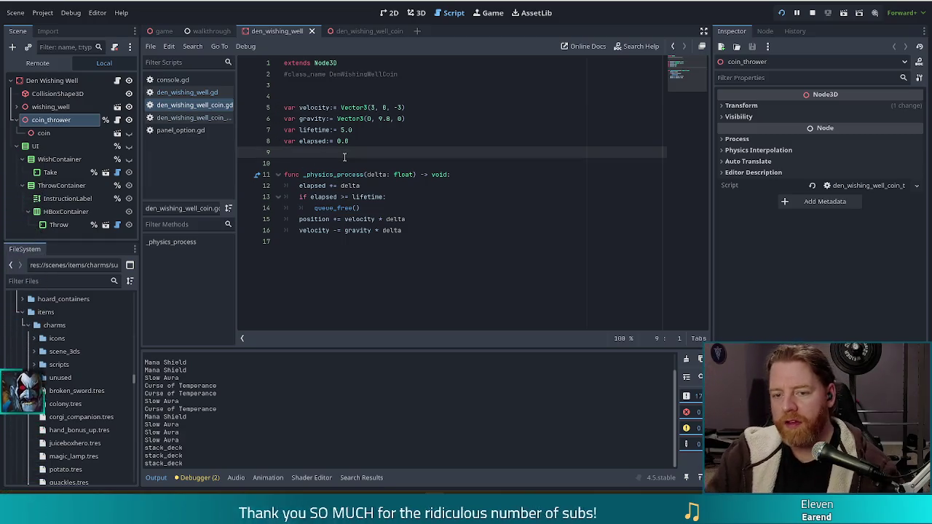
{"action": "key", "text": "Return"}
{"action": "key", "text": "Return"}
{"action": "type", "text": "#"}
{"action": "type", "text": "unc _r"}
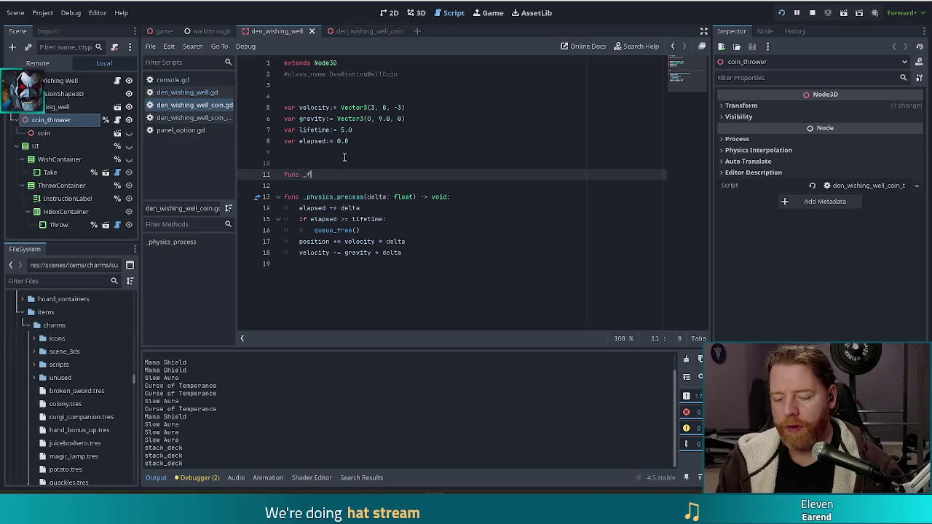
{"action": "key", "text": "Return"}
{"action": "key", "text": "Return"}
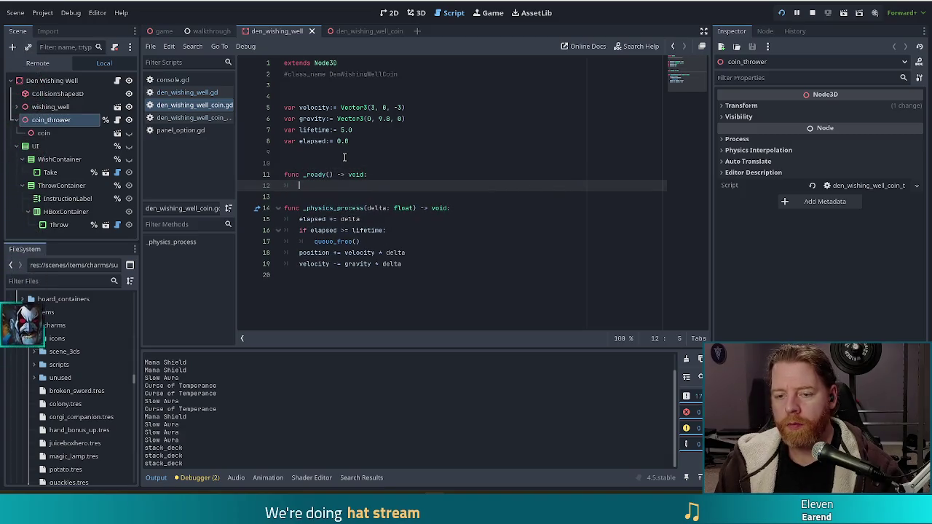
Step: Fill _ready with velocity *= randf_range(0.9, 1.1), leaving blank lines after it
{"action": "type", "text": "velo"}
{"action": "key", "text": "Return"}
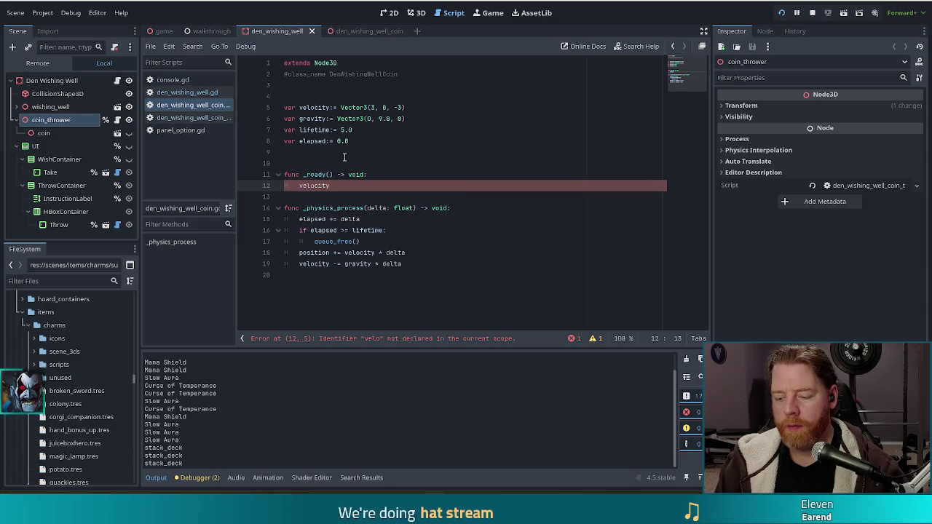
{"action": "type", "text": " *= "}
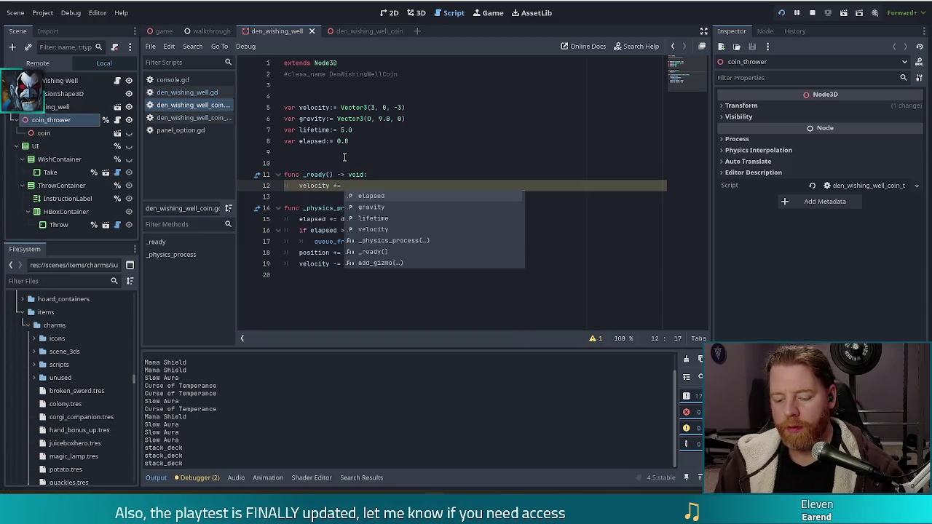
{"action": "type", "text": "randf"}
{"action": "key", "text": "Return"}
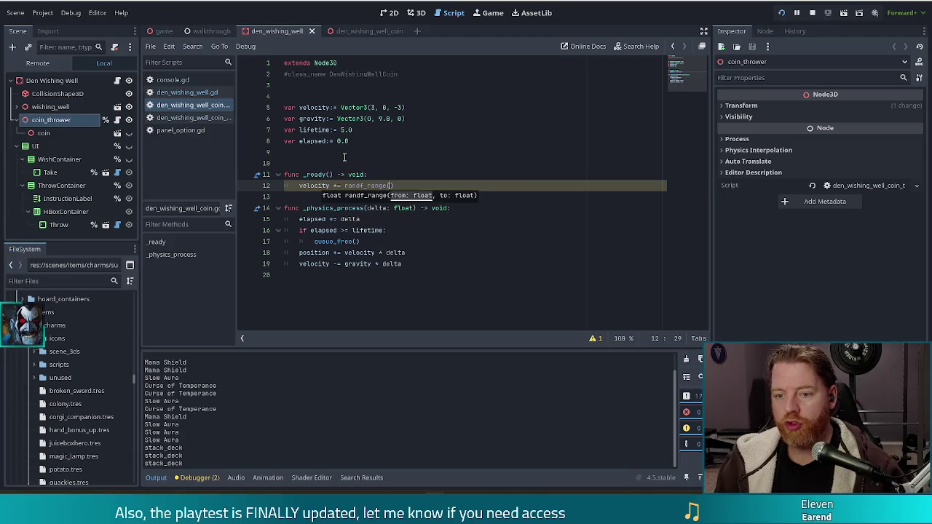
{"action": "type", "text": "0.9"}
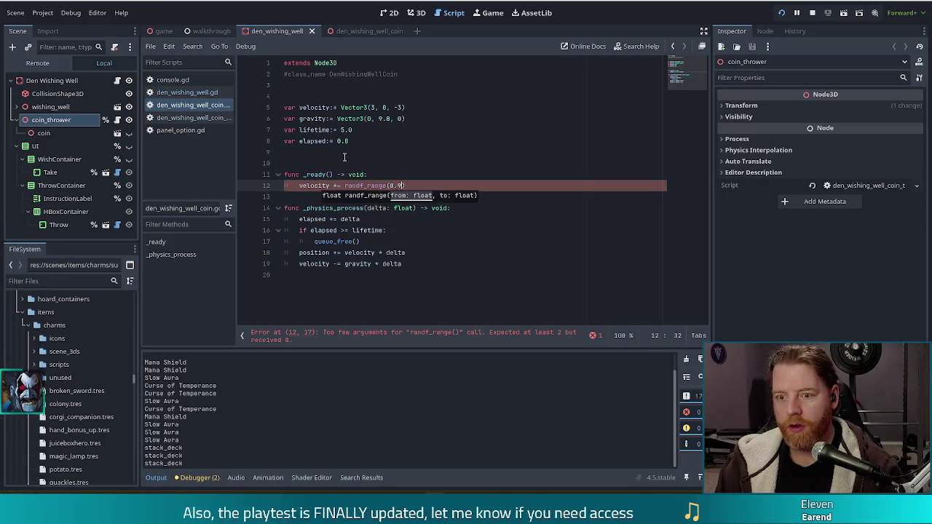
{"action": "type", "text": ", 1.1"}
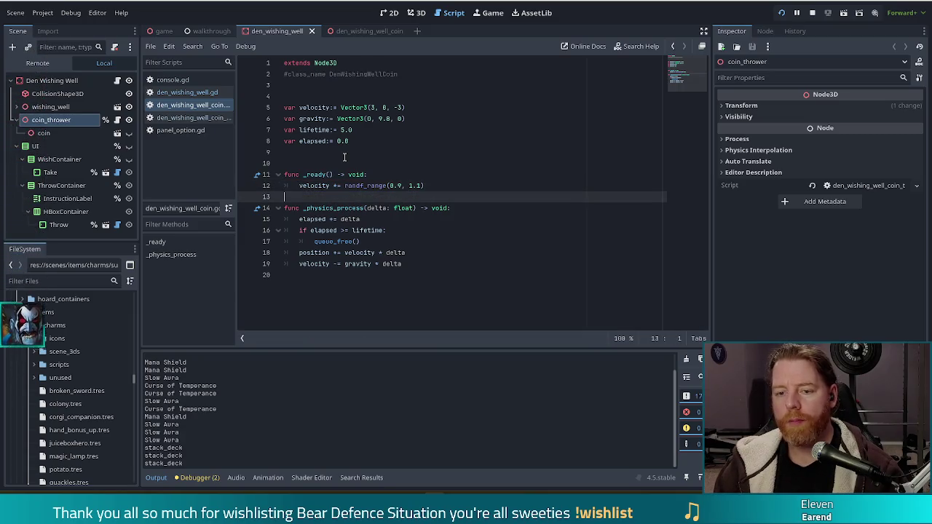
{"action": "key", "text": "Return"}
{"action": "key", "text": "Return"}
{"action": "key", "text": "BackSpace"}
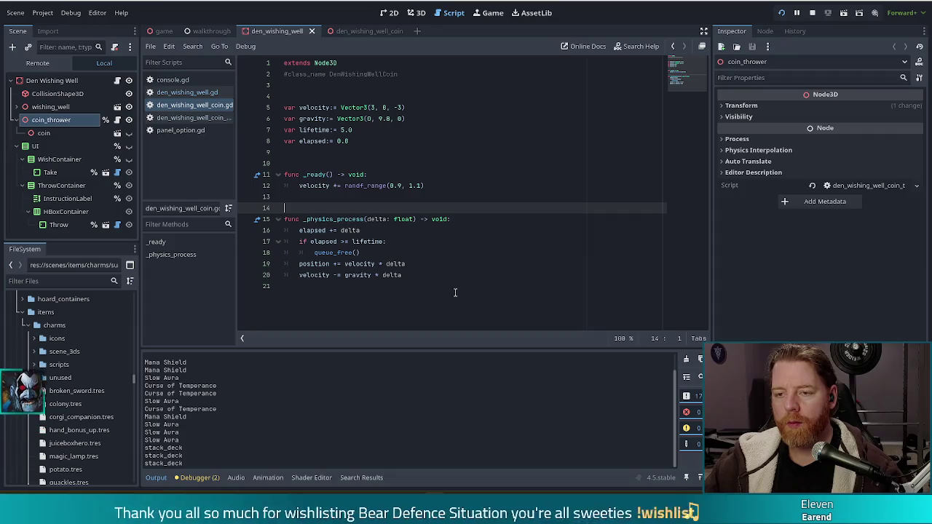